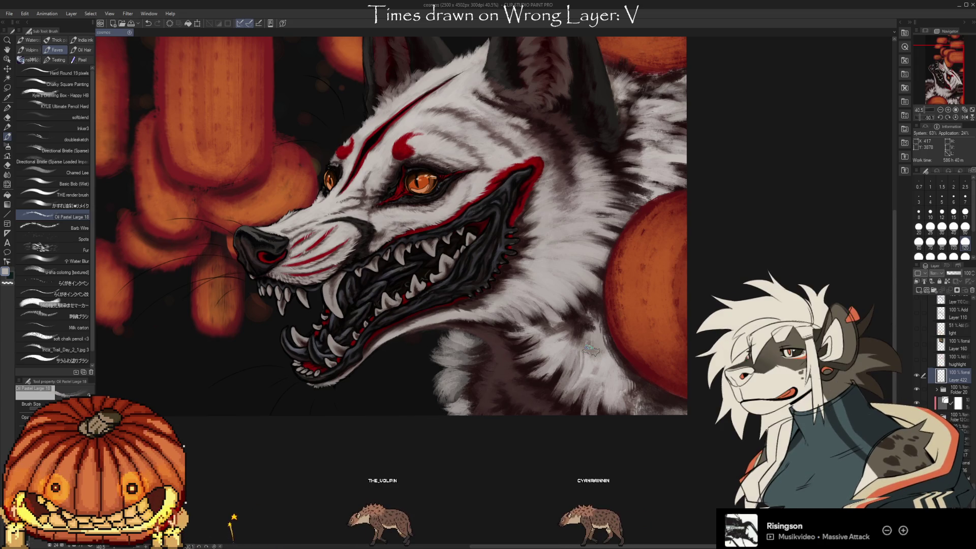
Sample dark and light greys from the neck fur below the jaw for the Oil Pastel brush
{"action": "left_click", "coordinate": [591, 349]}
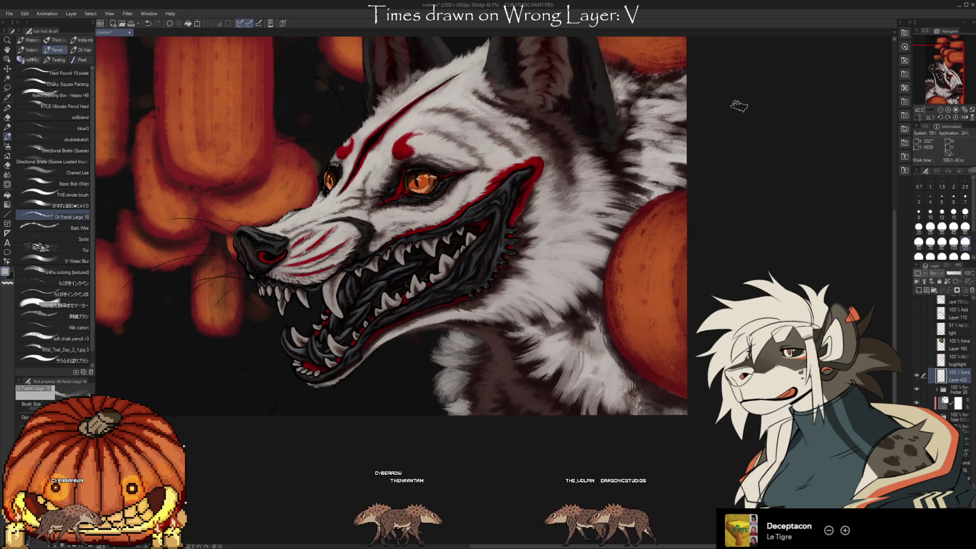
{"action": "key", "text": "i"}
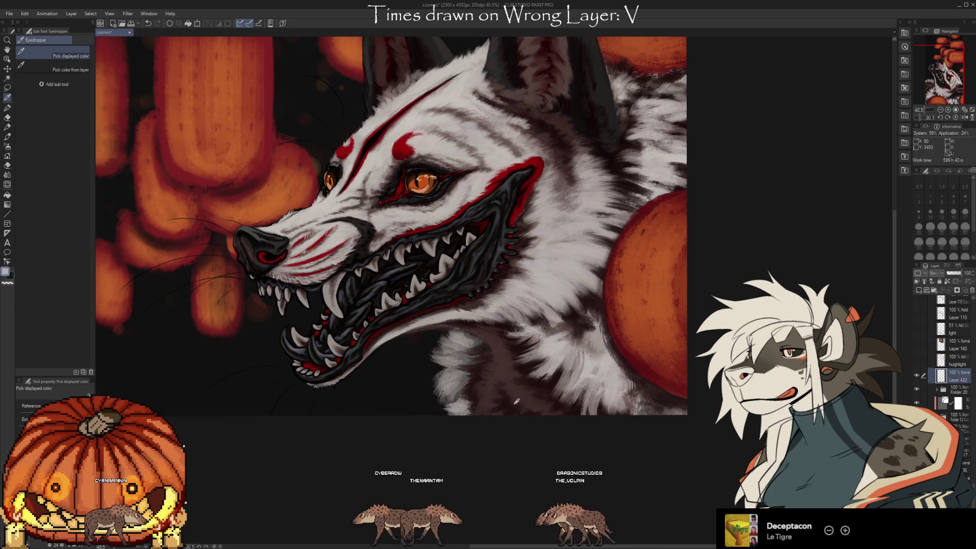
{"action": "left_click", "coordinate": [541, 390]}
{"action": "key", "text": "b"}
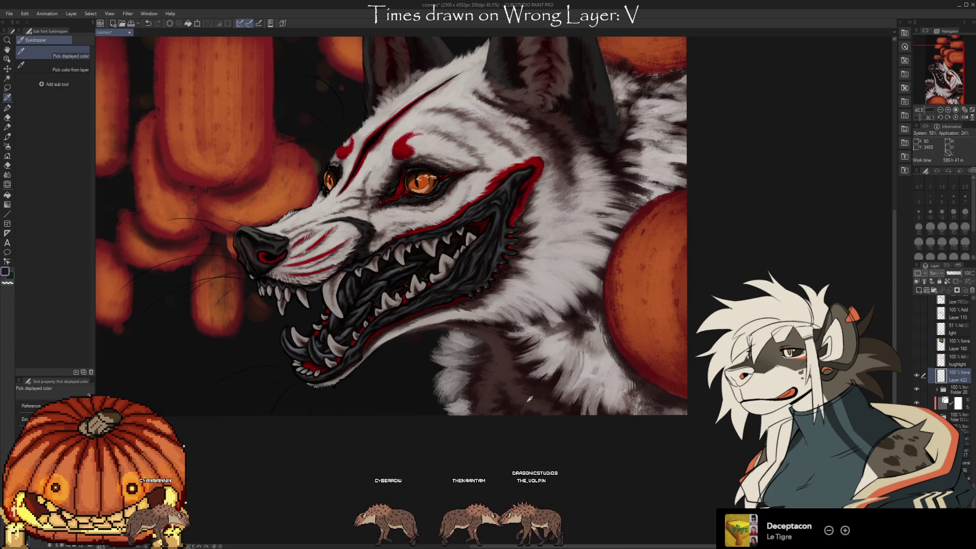
{"action": "left_click", "coordinate": [543, 394], "text": "alt"}
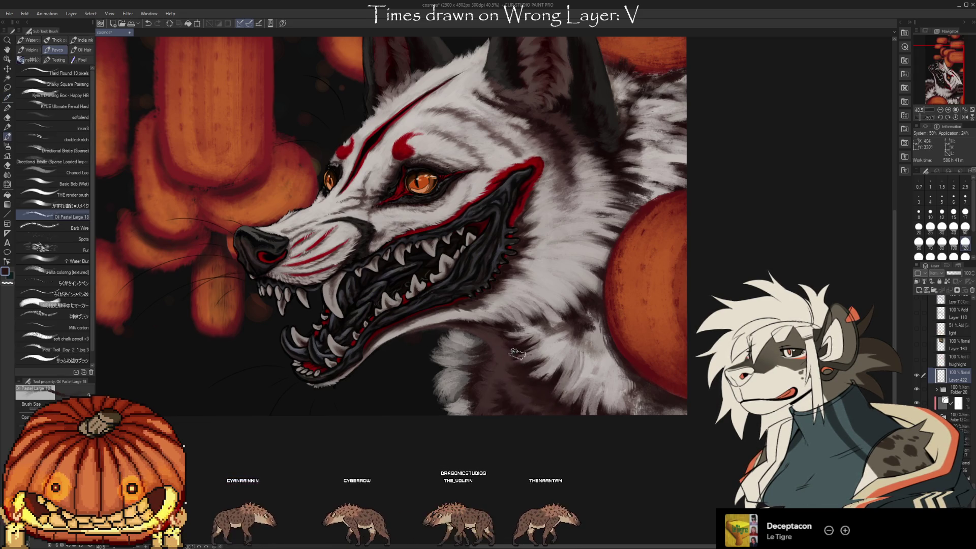
{"action": "left_click", "coordinate": [514, 392], "text": "alt"}
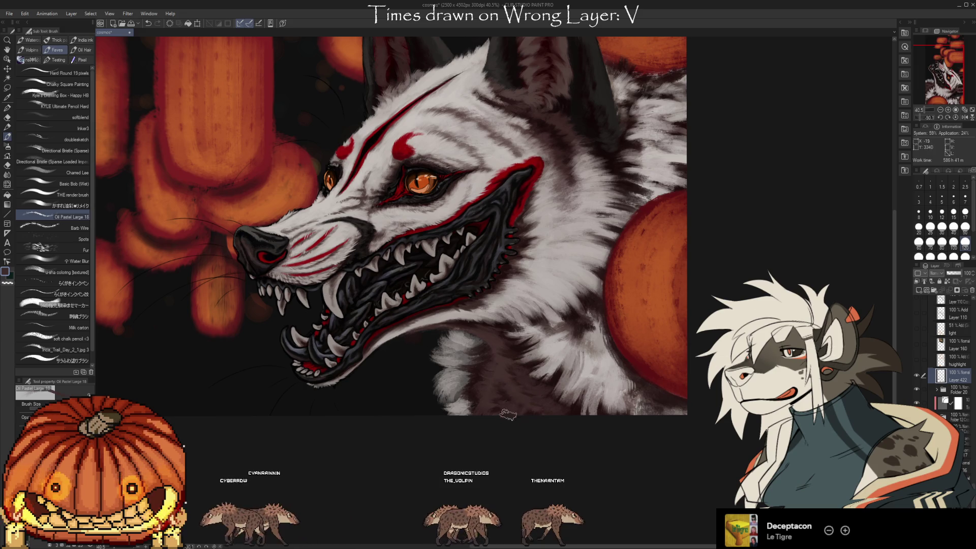
{"action": "left_click", "coordinate": [490, 388], "text": "alt"}
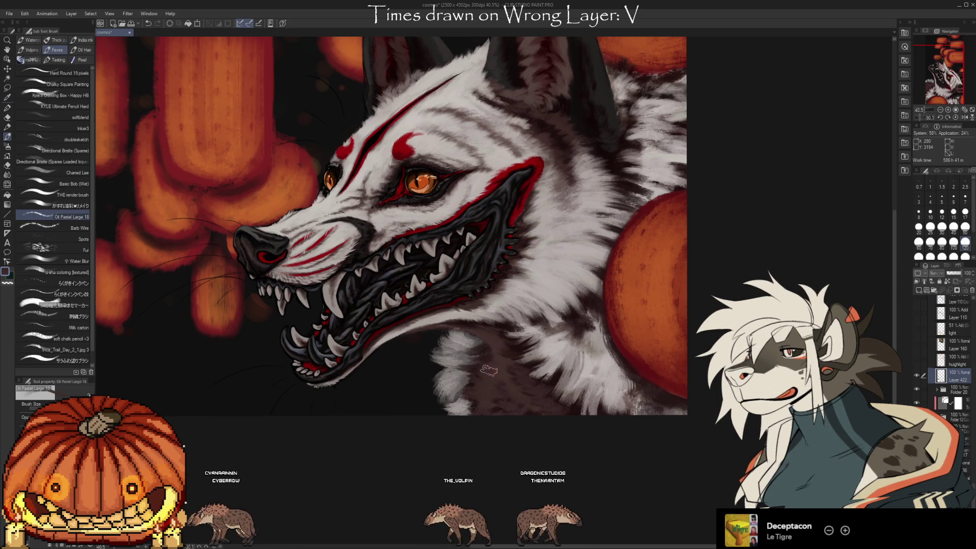
{"action": "key", "text": "i"}
{"action": "scroll", "coordinate": [590, 427], "scroll_direction": "left", "scroll_amount": 3}
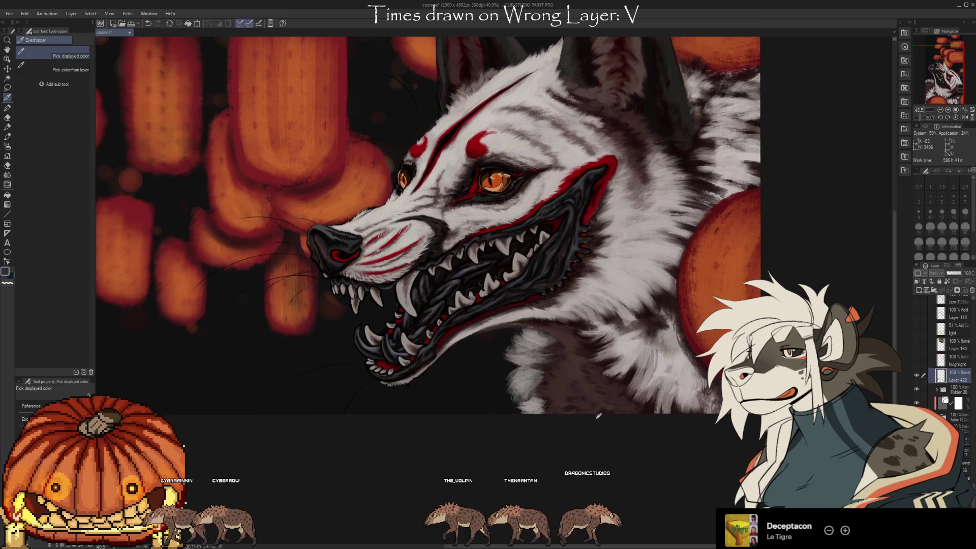
{"action": "scroll", "coordinate": [669, 444], "scroll_direction": "right", "scroll_amount": 2}
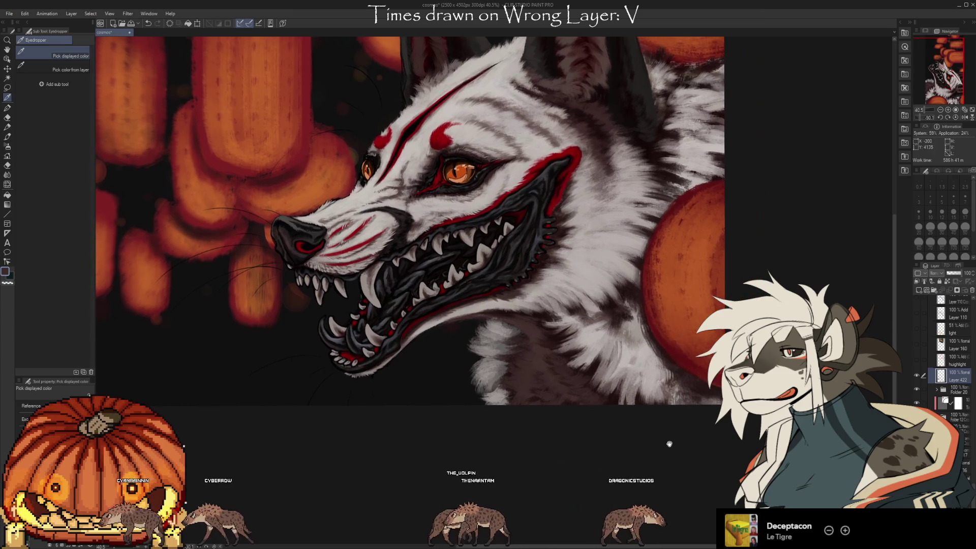
{"action": "left_click", "coordinate": [655, 365]}
{"action": "key", "text": "b"}
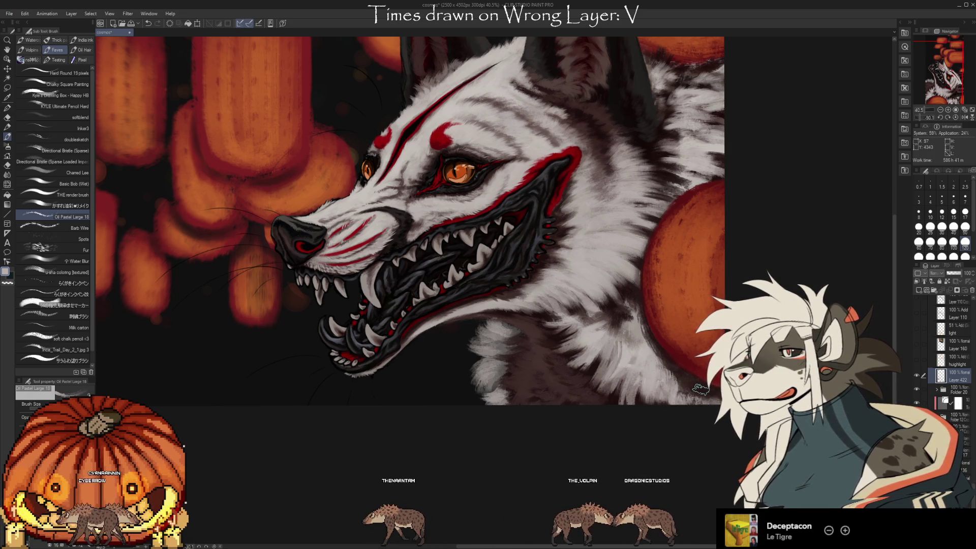
Paint light and darker grey fur strands on the neck, undoing a misplaced stroke
{"action": "mouse_move", "coordinate": [606, 427]}
{"action": "left_mouse_down"}
{"action": "mouse_move", "coordinate": [624, 463]}
{"action": "mouse_move", "coordinate": [581, 491]}
{"action": "left_mouse_up"}
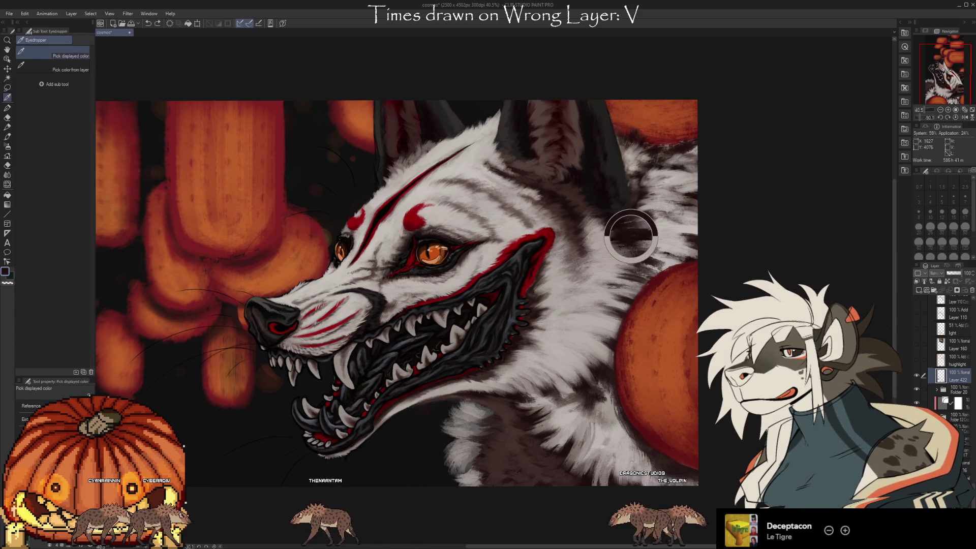
{"action": "left_click", "coordinate": [644, 228], "text": "alt"}
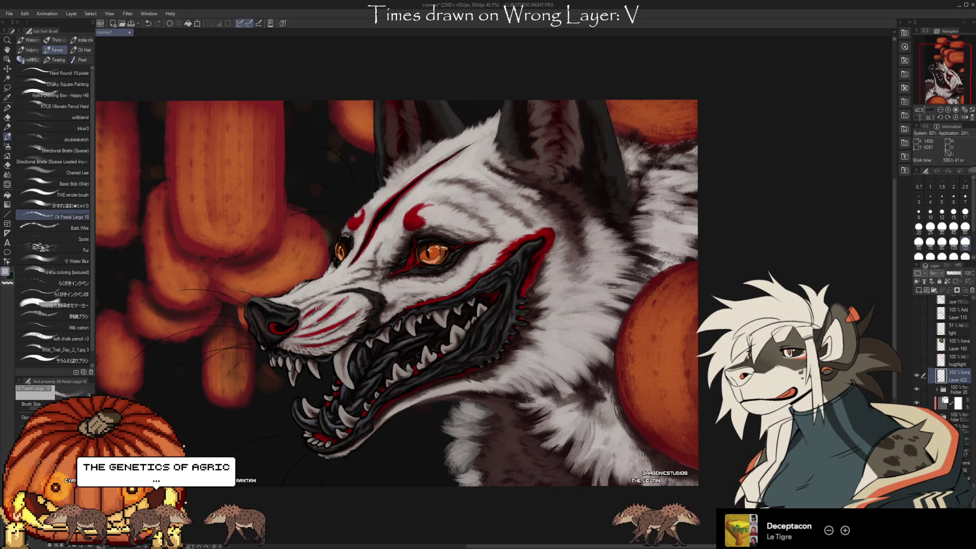
{"action": "left_click", "coordinate": [551, 462], "text": "alt"}
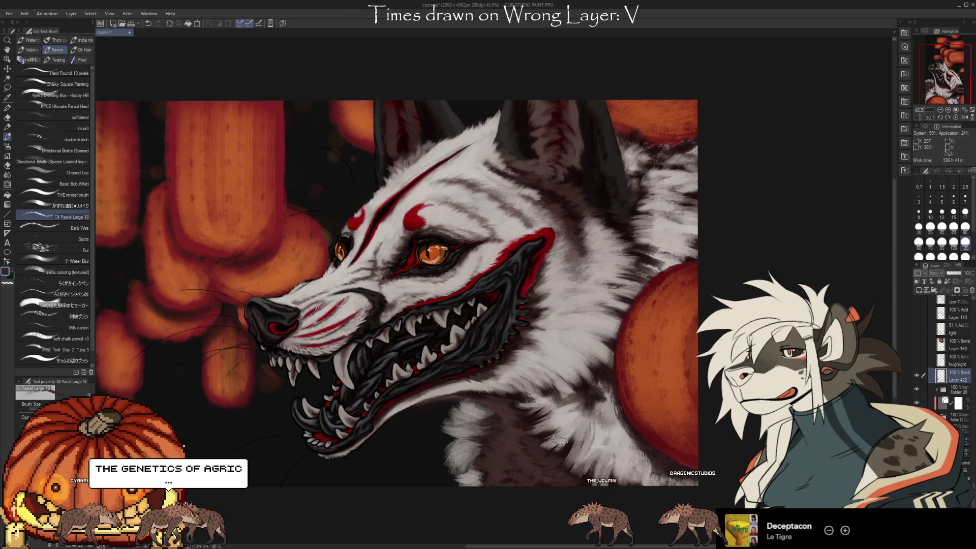
{"action": "left_click", "coordinate": [551, 441], "text": "alt"}
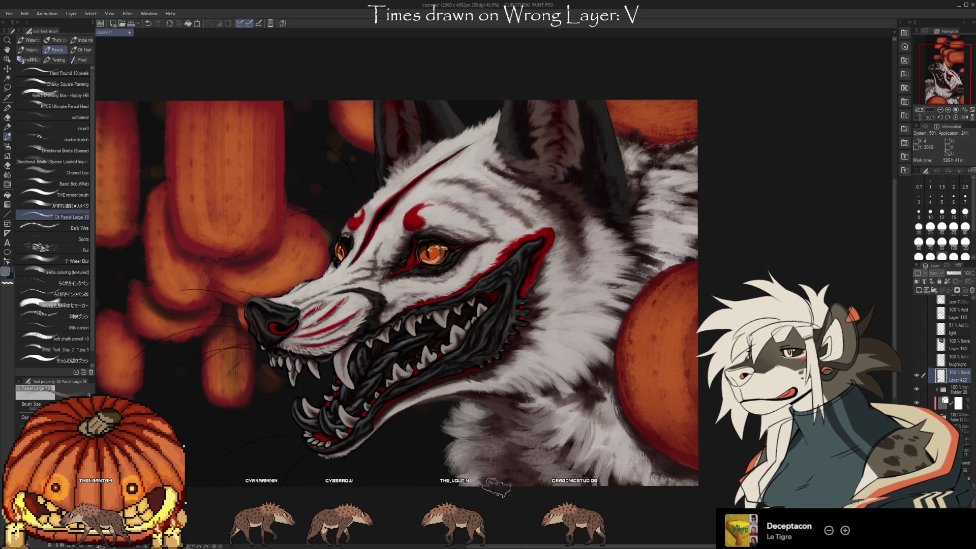
{"action": "key", "text": "ctrl+z"}
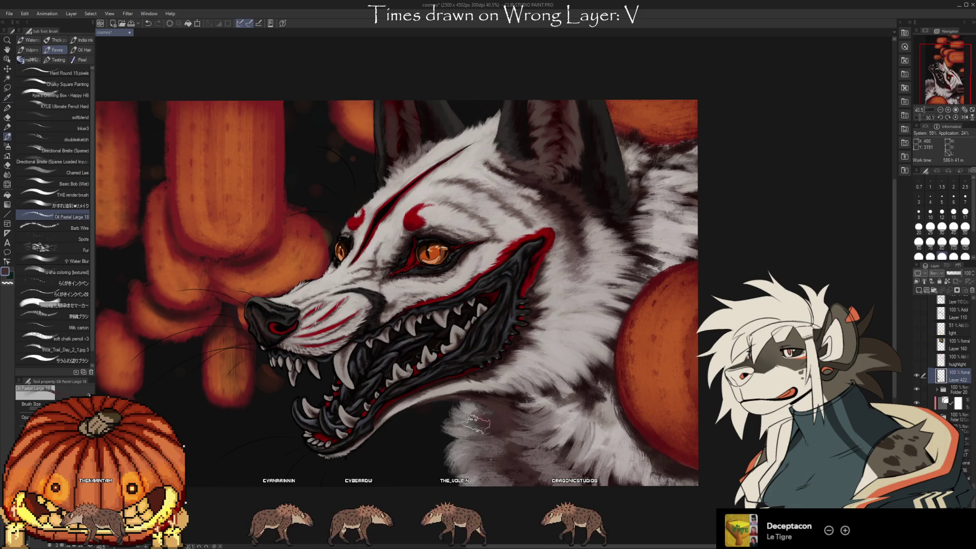
Resample light and dark grey shades from the neck fur to continue the strands
{"action": "key", "text": "i"}
{"action": "mouse_move", "coordinate": [484, 440]}
{"action": "left_mouse_down"}
{"action": "mouse_move", "coordinate": [470, 450]}
{"action": "mouse_move", "coordinate": [575, 425]}
{"action": "left_mouse_up"}
{"action": "key", "text": "b"}
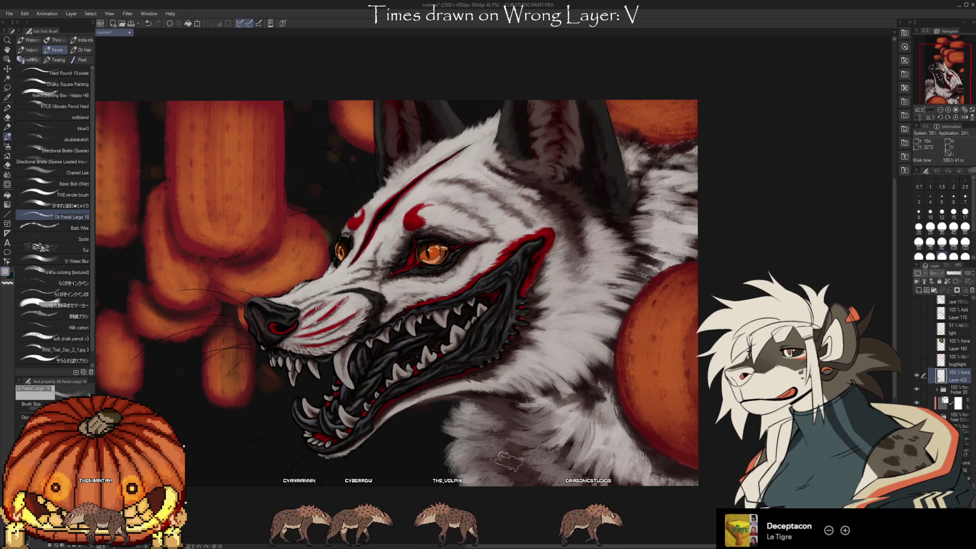
{"action": "key", "text": "i"}
{"action": "left_click", "coordinate": [512, 477]}
{"action": "key", "text": "b"}
{"action": "key", "text": "i"}
{"action": "left_click", "coordinate": [480, 399], "text": "alt"}
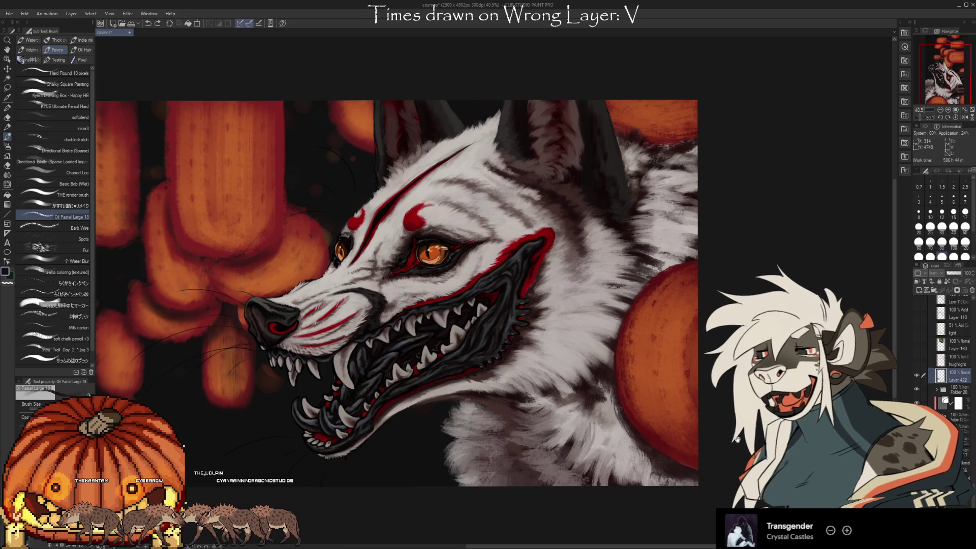
Pick up the red of the wolf's facial marking as the brush colour
{"action": "left_click_drag", "start_coordinate": [506, 460], "coordinate": [543, 413]}
{"action": "key", "text": "i"}
{"action": "left_click", "coordinate": [450, 173]}
{"action": "key", "text": "b"}
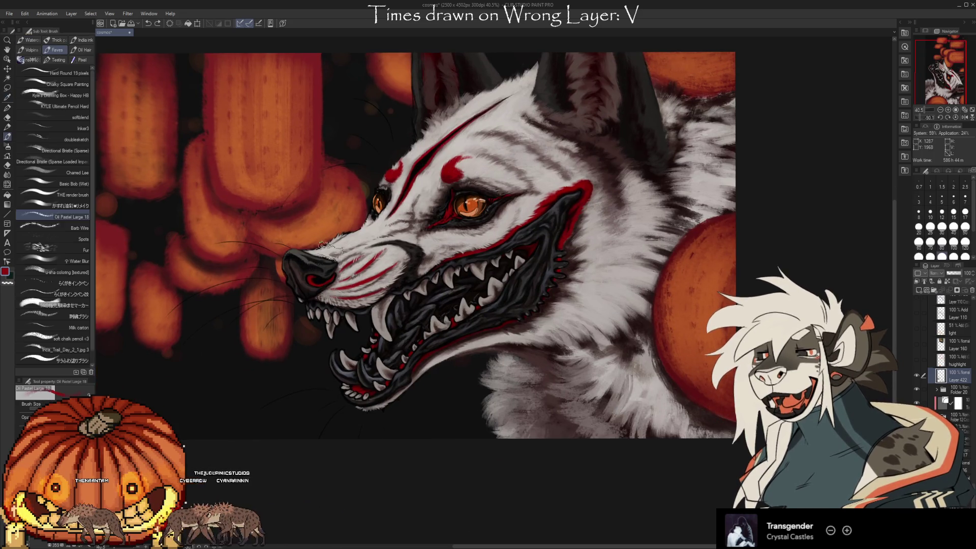
Hand-letter a red 'BRB' on the dark background below the wolf's snout
{"action": "left_click_drag", "start_coordinate": [224, 378], "coordinate": [233, 407]}
{"action": "left_click_drag", "start_coordinate": [264, 370], "coordinate": [271, 405]}
{"action": "left_click_drag", "start_coordinate": [261, 367], "coordinate": [283, 401]}
{"action": "left_click_drag", "start_coordinate": [282, 362], "coordinate": [277, 403]}
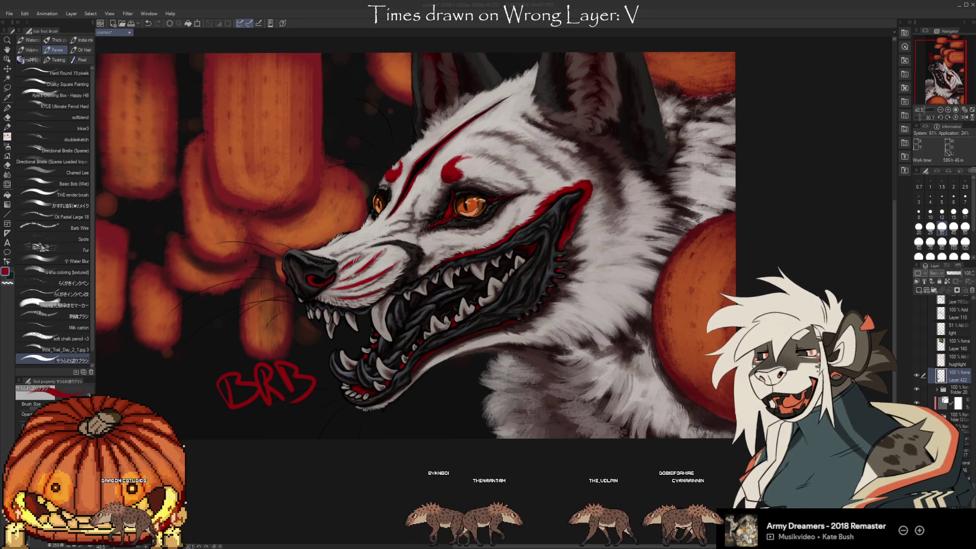
Zoom out to see the whole wolf painting with the red BRB note
{"action": "scroll", "coordinate": [734, 345], "scroll_direction": "down", "scroll_amount": 1}
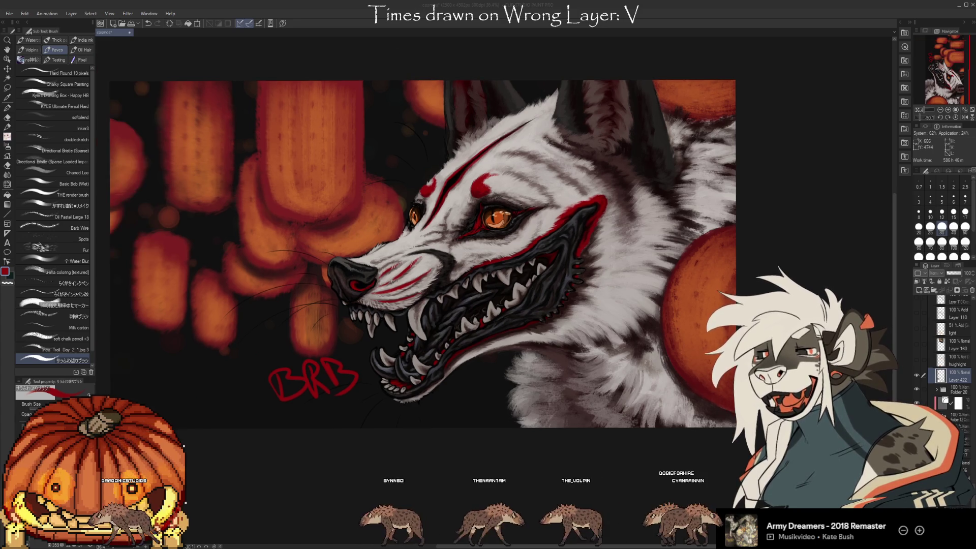
Paste the snarling-creature photo on a new layer, rotate it upright, enlarge it upper-left
{"action": "key", "text": "ctrl+shift+n"}
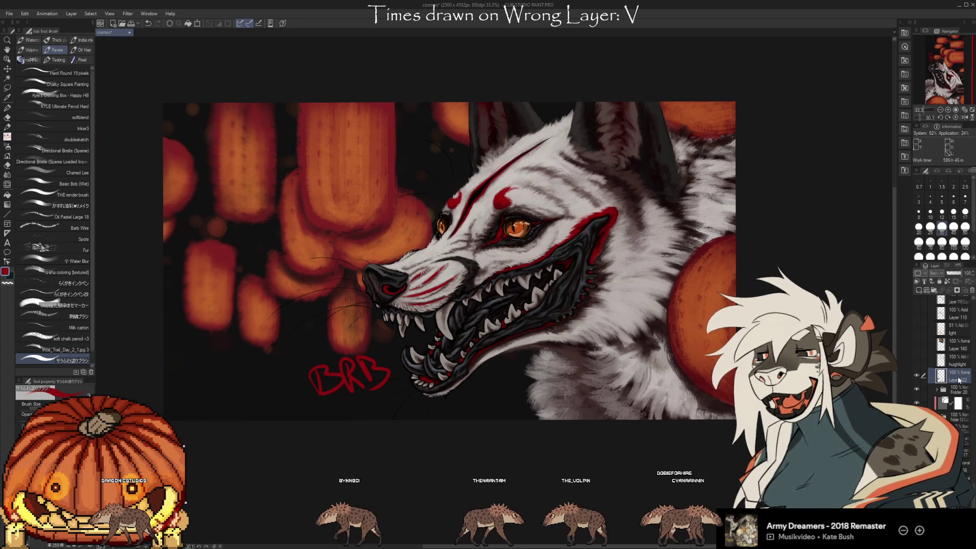
{"action": "key", "text": "ctrl+t"}
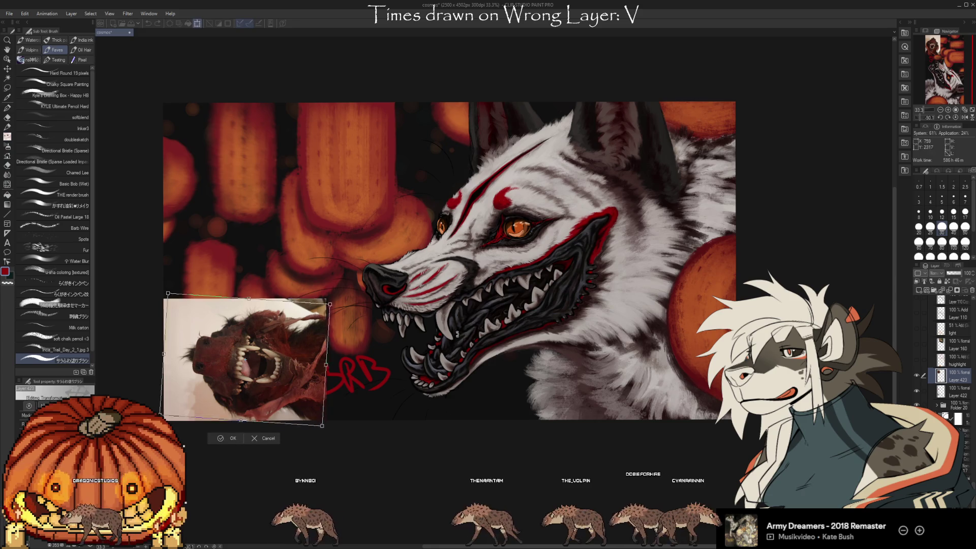
{"action": "mouse_move", "coordinate": [325, 305]}
{"action": "left_mouse_down"}
{"action": "mouse_move", "coordinate": [275, 359]}
{"action": "mouse_move", "coordinate": [265, 188]}
{"action": "left_mouse_up"}
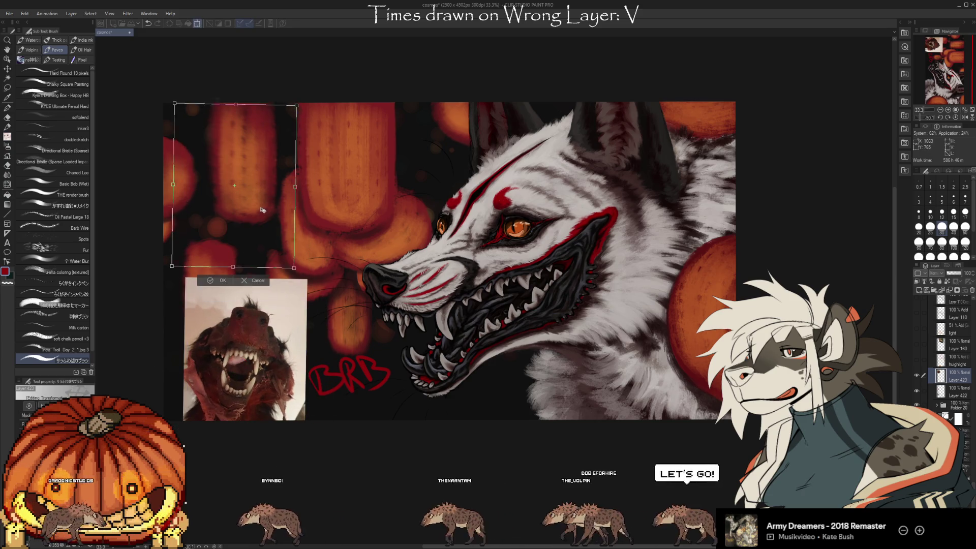
{"action": "left_click_drag", "start_coordinate": [298, 294], "coordinate": [333, 322]}
{"action": "left_click_drag", "start_coordinate": [254, 214], "coordinate": [244, 212]}
{"action": "left_click", "coordinate": [228, 333]}
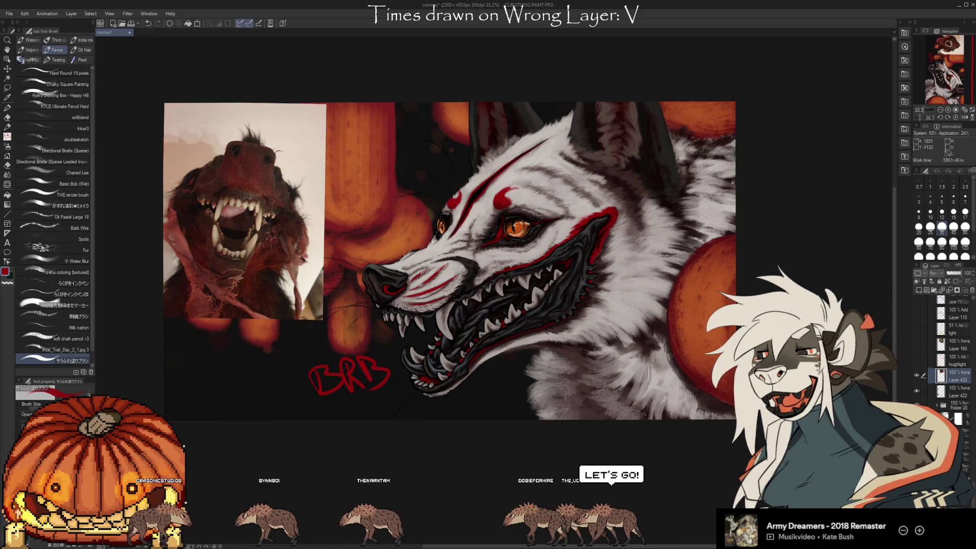
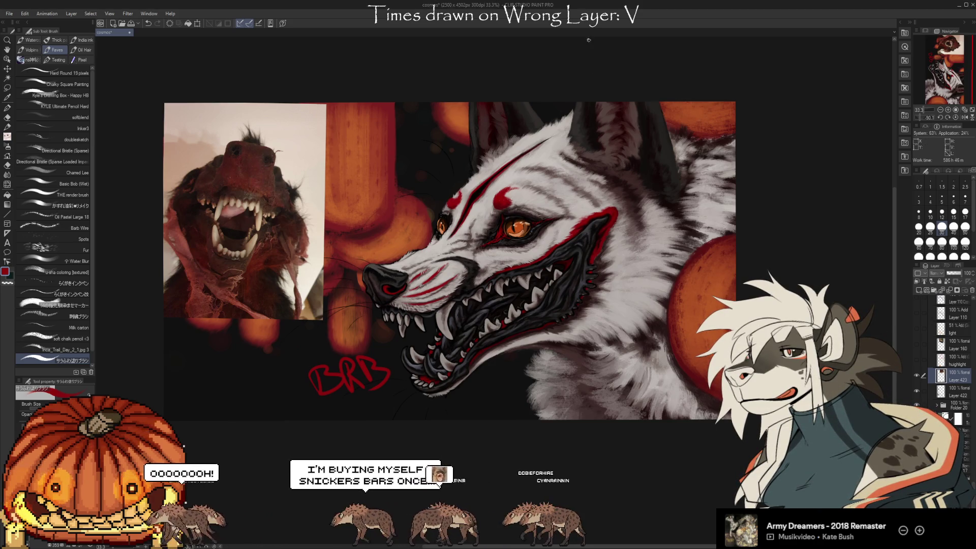
Paste the second reference photo, then move, rotate and enlarge it beside the first
{"action": "key", "text": "ctrl+v"}
{"action": "key", "text": "ctrl+t"}
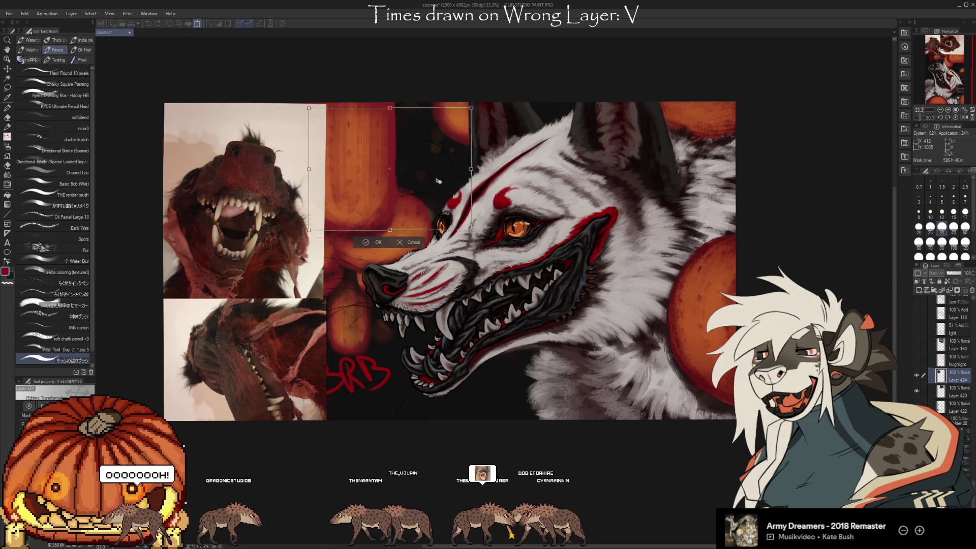
{"action": "left_click_drag", "start_coordinate": [314, 365], "coordinate": [407, 152]}
{"action": "left_click_drag", "start_coordinate": [485, 229], "coordinate": [480, 239]}
{"action": "mouse_move", "coordinate": [389, 237]}
{"action": "left_mouse_down"}
{"action": "mouse_move", "coordinate": [401, 333]}
{"action": "mouse_move", "coordinate": [399, 325]}
{"action": "left_mouse_up"}
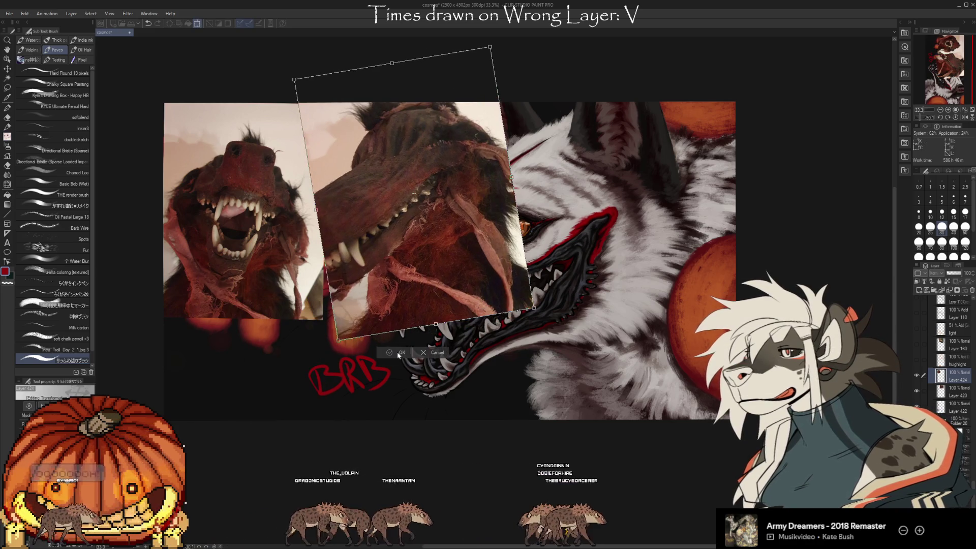
{"action": "key", "text": "Return"}
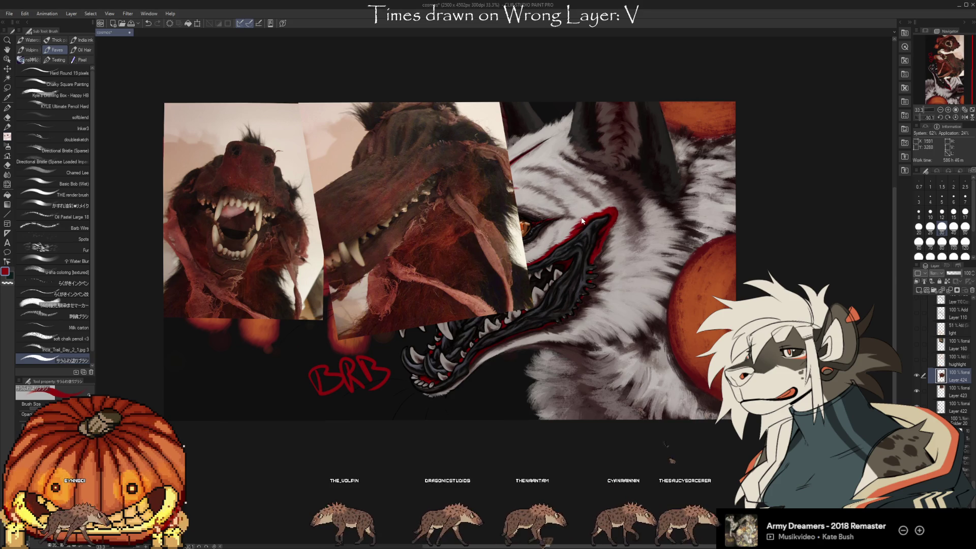
Paste the yellow-hood photo and enlarge it over the canvas's right side
{"action": "key", "text": "ctrl+v"}
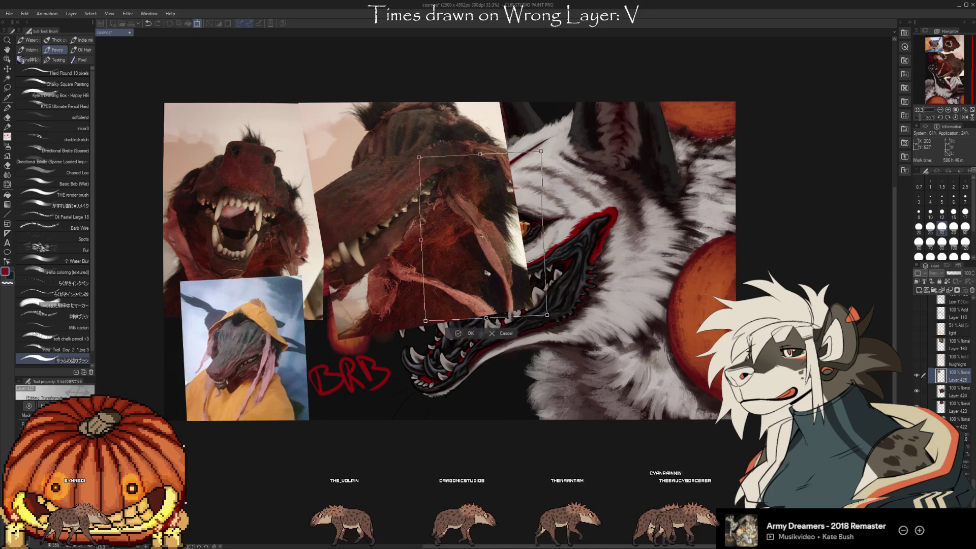
{"action": "key", "text": "ctrl+t"}
{"action": "left_click_drag", "start_coordinate": [308, 369], "coordinate": [590, 237]}
{"action": "left_click_drag", "start_coordinate": [571, 281], "coordinate": [605, 395]}
{"action": "key", "text": "Return"}
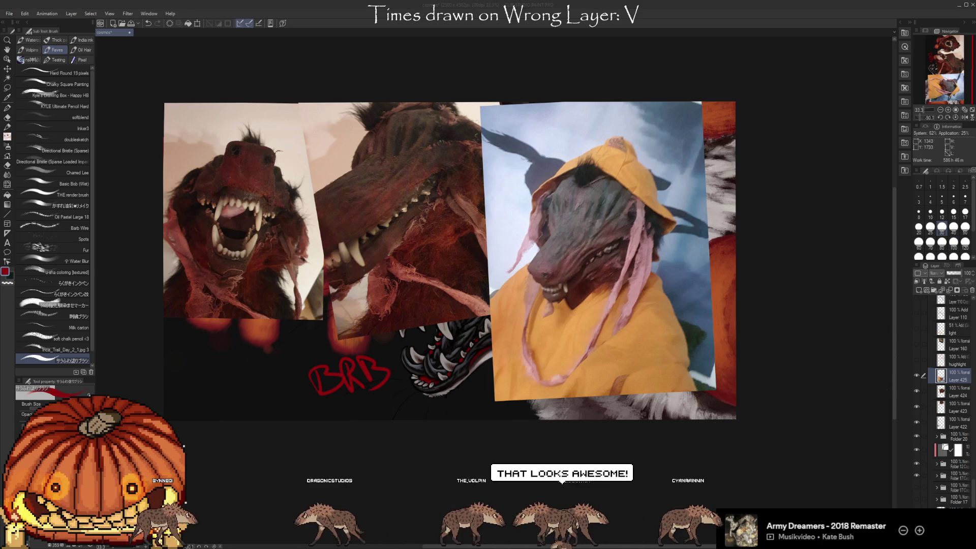
{"action": "scroll", "coordinate": [264, 196], "scroll_direction": "up", "scroll_amount": 4}
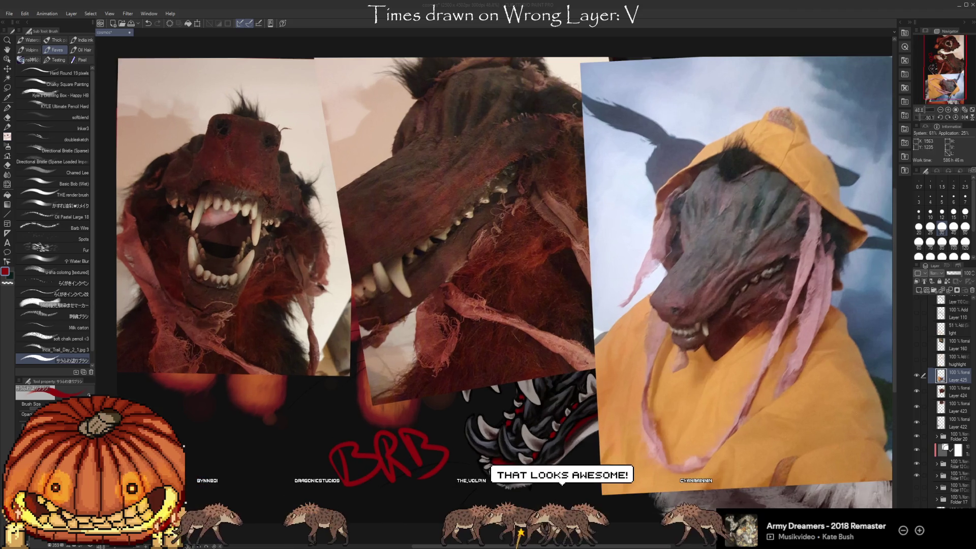
{"action": "scroll", "coordinate": [389, 244], "scroll_direction": "up", "scroll_amount": 1}
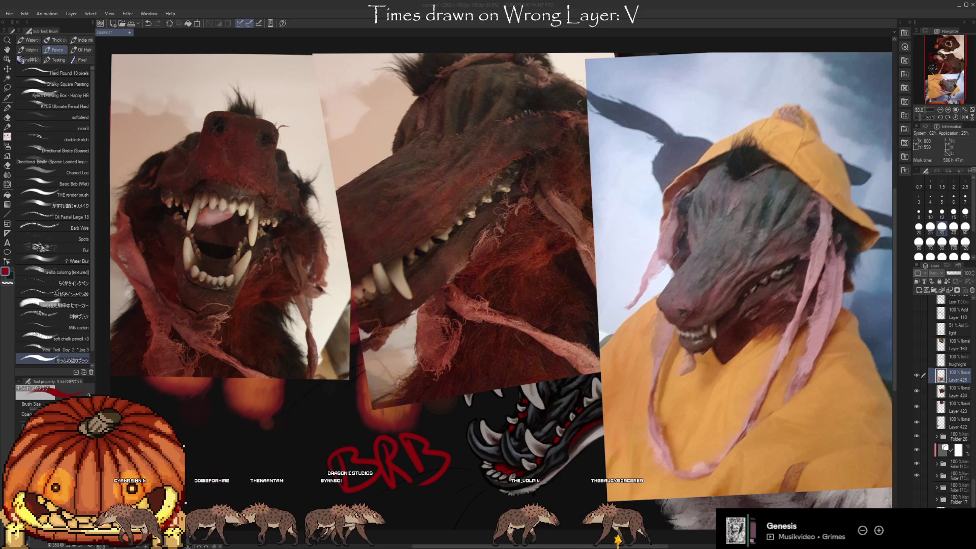
{"action": "scroll", "coordinate": [132, 214], "scroll_direction": "up", "scroll_amount": 5}
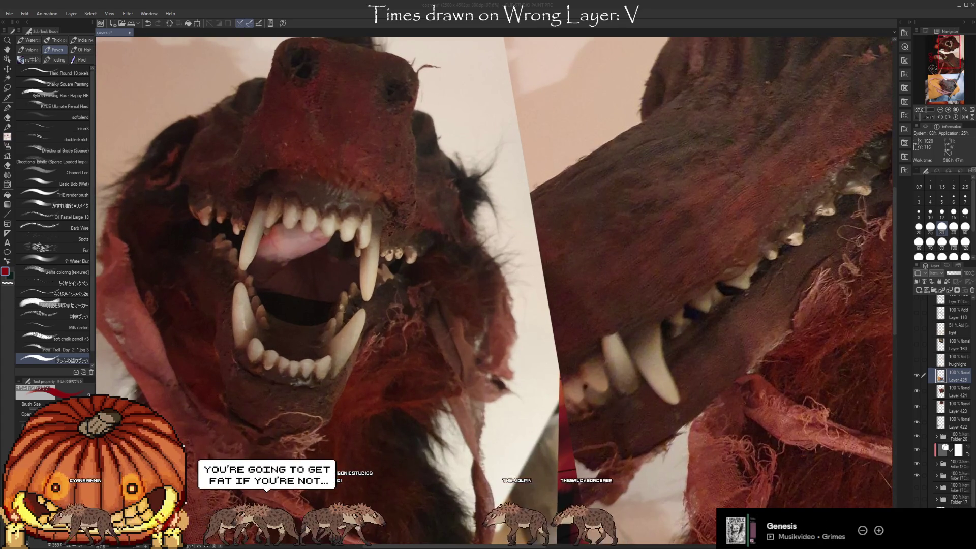
{"action": "scroll", "coordinate": [133, 214], "scroll_direction": "up", "scroll_amount": 2}
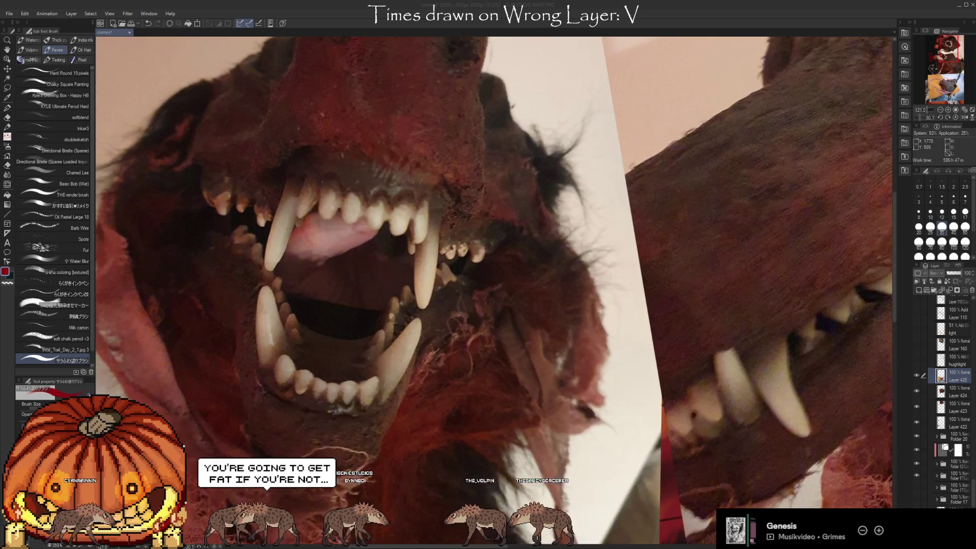
{"action": "scroll", "coordinate": [382, 138], "scroll_direction": "up", "scroll_amount": 2}
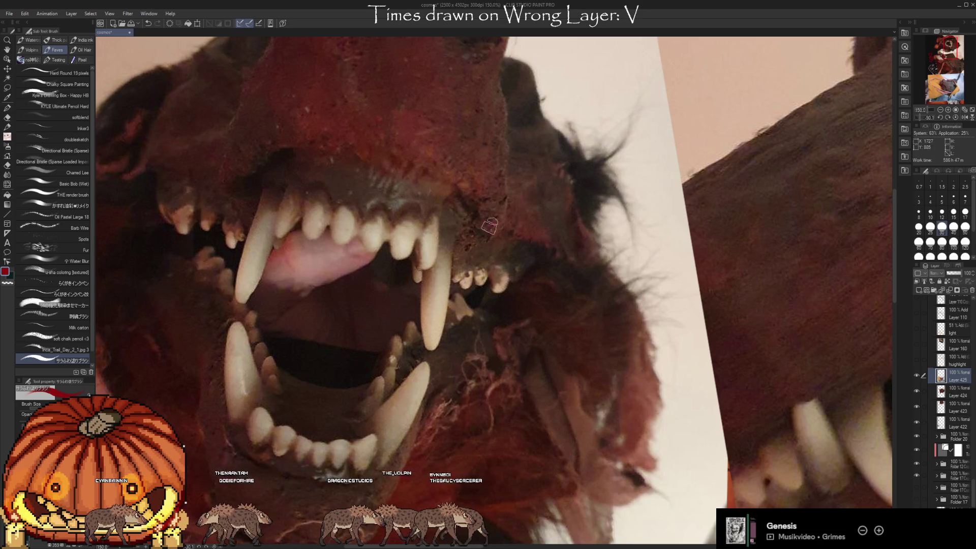
{"action": "scroll", "coordinate": [350, 378], "scroll_direction": "down", "scroll_amount": 2}
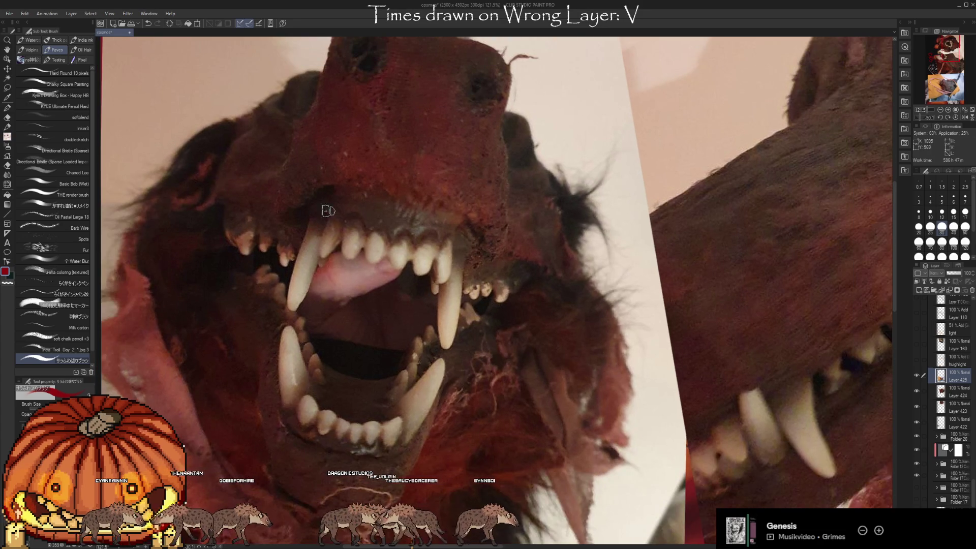
{"action": "scroll", "coordinate": [328, 211], "scroll_direction": "down", "scroll_amount": 2}
{"action": "scroll", "coordinate": [451, 285], "scroll_direction": "up", "scroll_amount": 2}
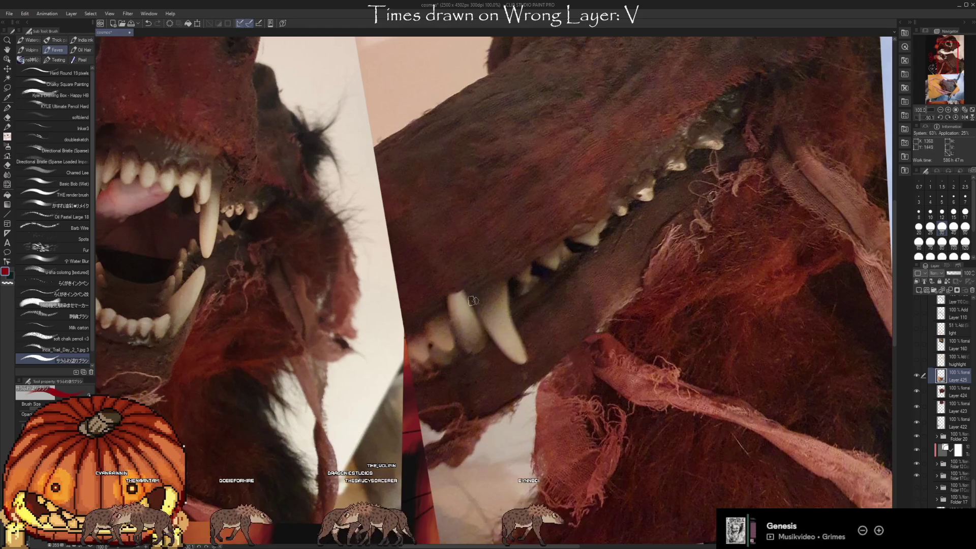
{"action": "scroll", "coordinate": [486, 342], "scroll_direction": "down", "scroll_amount": 1}
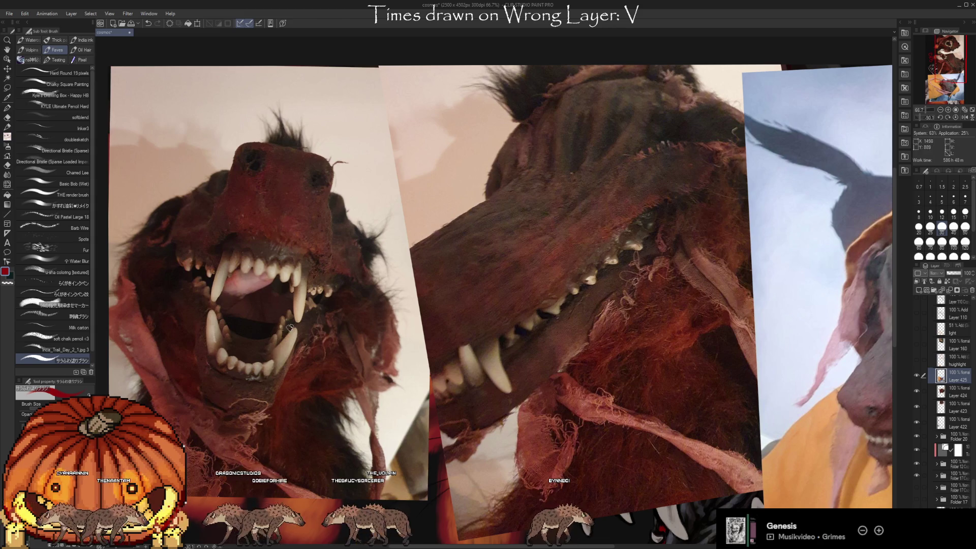
{"action": "scroll", "coordinate": [487, 174], "scroll_direction": "down", "scroll_amount": 3}
{"action": "scroll", "coordinate": [666, 317], "scroll_direction": "up", "scroll_amount": 5}
{"action": "scroll", "coordinate": [666, 318], "scroll_direction": "up", "scroll_amount": 1}
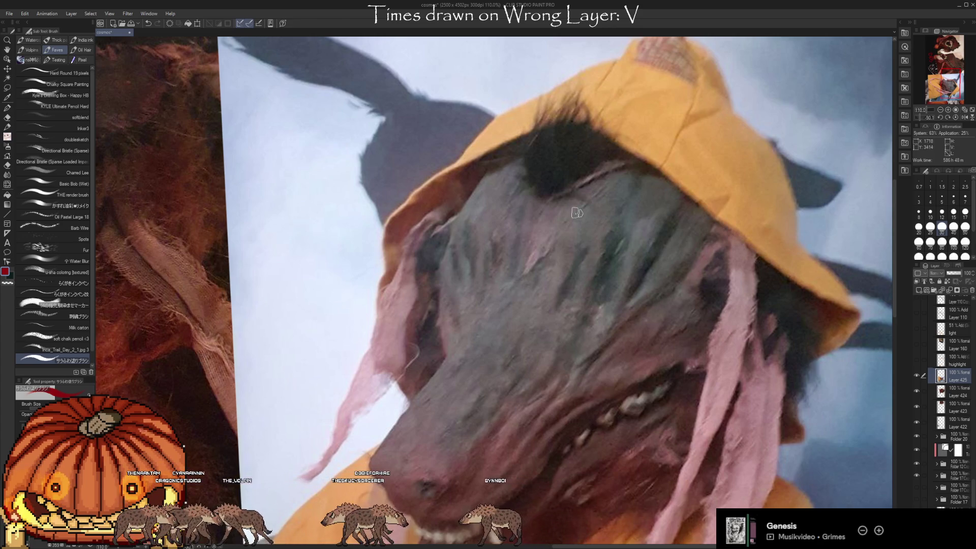
{"action": "scroll", "coordinate": [681, 283], "scroll_direction": "down", "scroll_amount": 4}
{"action": "scroll", "coordinate": [168, 375], "scroll_direction": "up", "scroll_amount": 5}
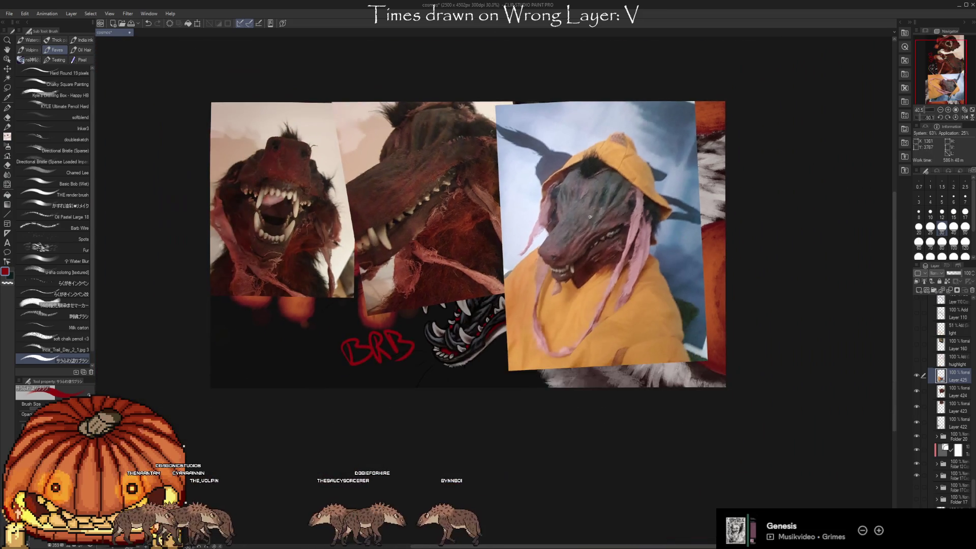
Zoom in and out around the reference photos to compare them
{"action": "scroll", "coordinate": [168, 374], "scroll_direction": "down", "scroll_amount": 1}
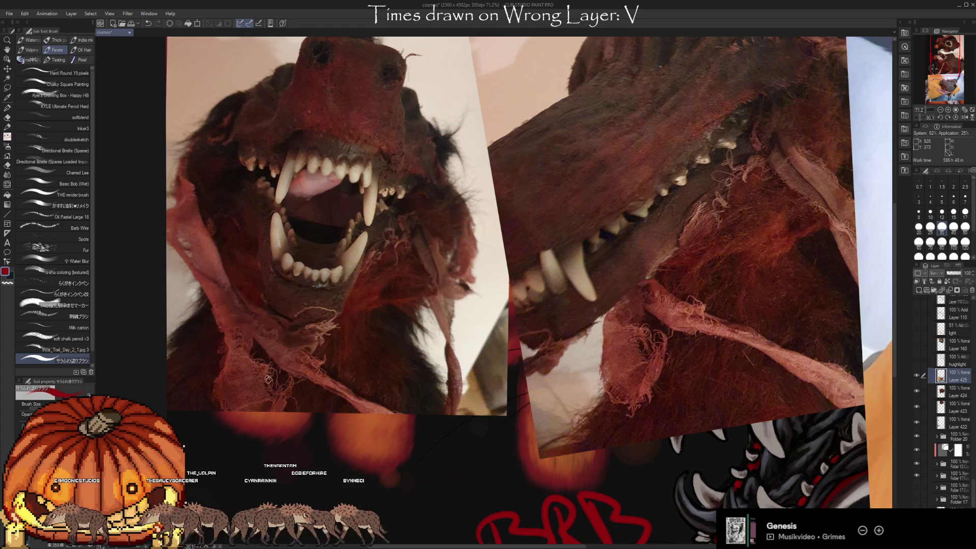
{"action": "scroll", "coordinate": [171, 280], "scroll_direction": "down", "scroll_amount": 1}
{"action": "scroll", "coordinate": [609, 340], "scroll_direction": "up", "scroll_amount": 3}
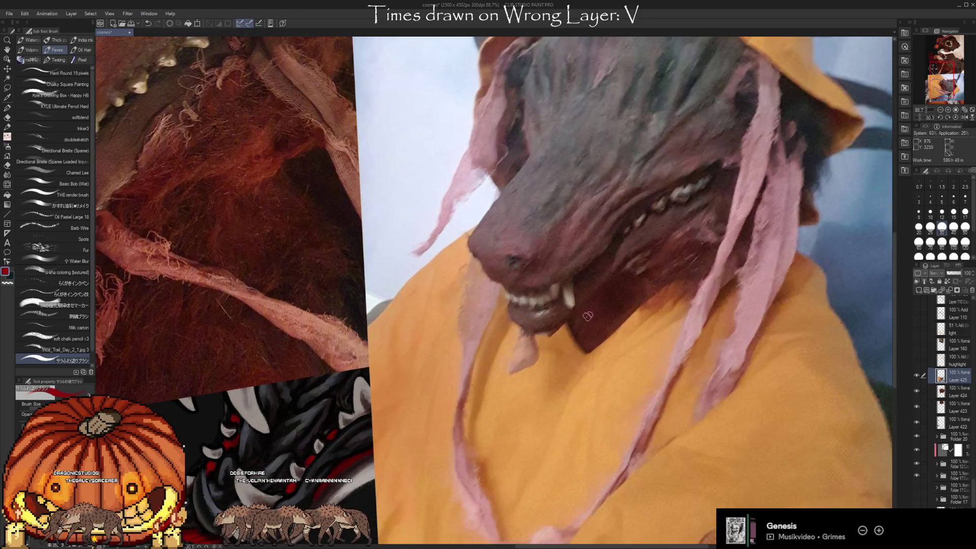
{"action": "scroll", "coordinate": [590, 315], "scroll_direction": "down", "scroll_amount": 2}
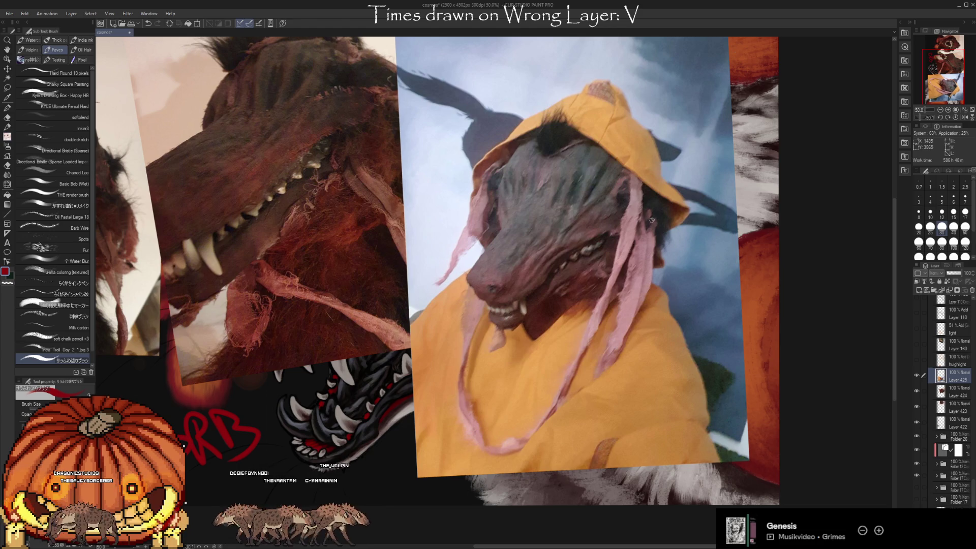
{"action": "scroll", "coordinate": [488, 242], "scroll_direction": "up", "scroll_amount": 3}
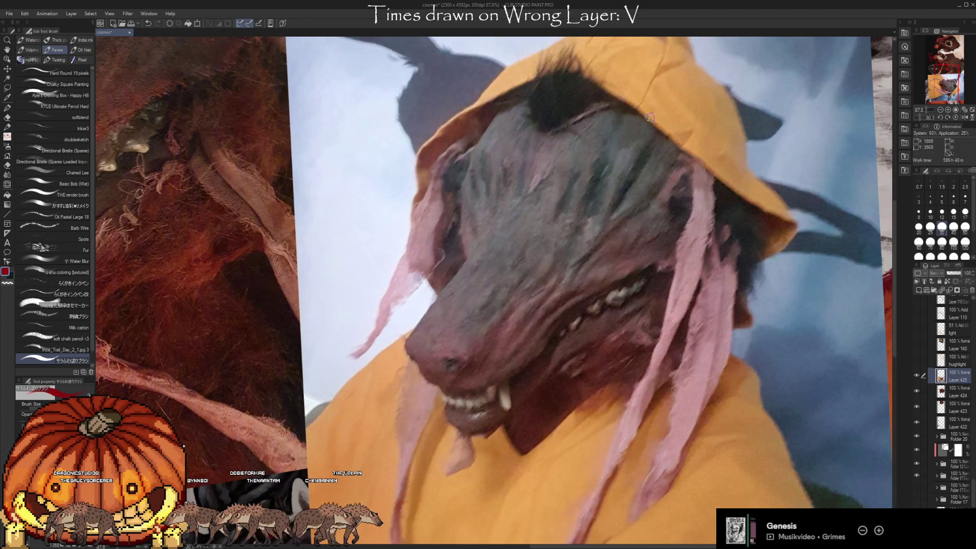
{"action": "scroll", "coordinate": [646, 163], "scroll_direction": "down", "scroll_amount": 1}
{"action": "scroll", "coordinate": [638, 161], "scroll_direction": "up", "scroll_amount": 1}
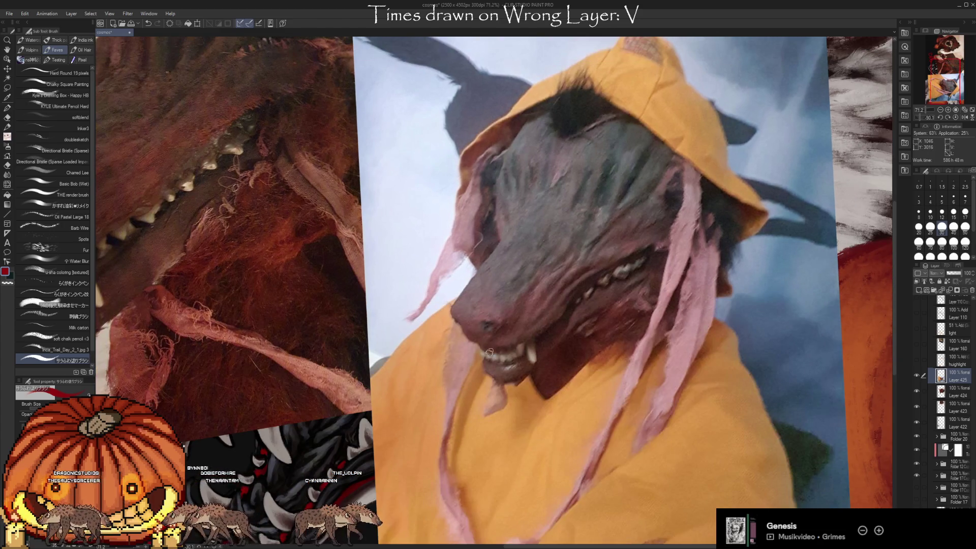
{"action": "scroll", "coordinate": [480, 356], "scroll_direction": "up", "scroll_amount": 1}
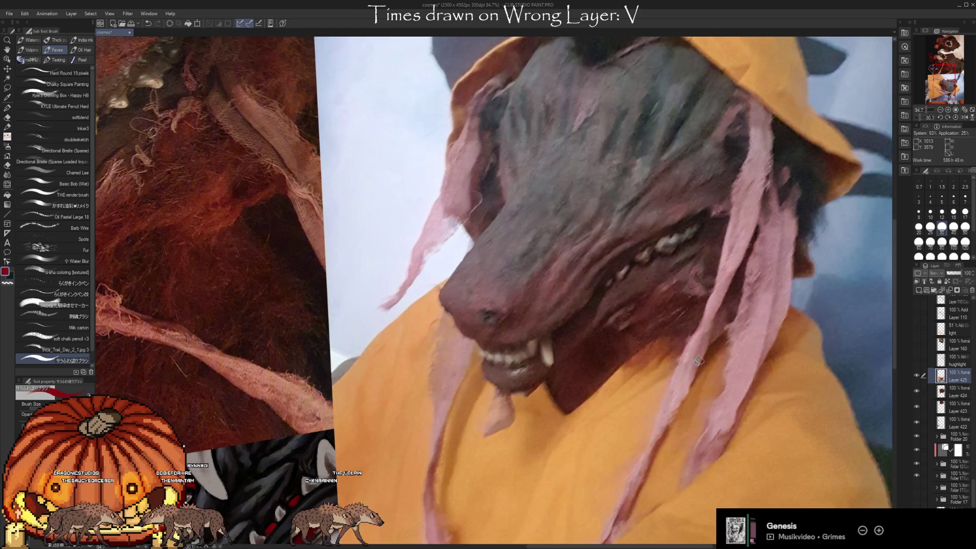
{"action": "scroll", "coordinate": [696, 358], "scroll_direction": "down", "scroll_amount": 4}
{"action": "scroll", "coordinate": [583, 326], "scroll_direction": "down", "scroll_amount": 1}
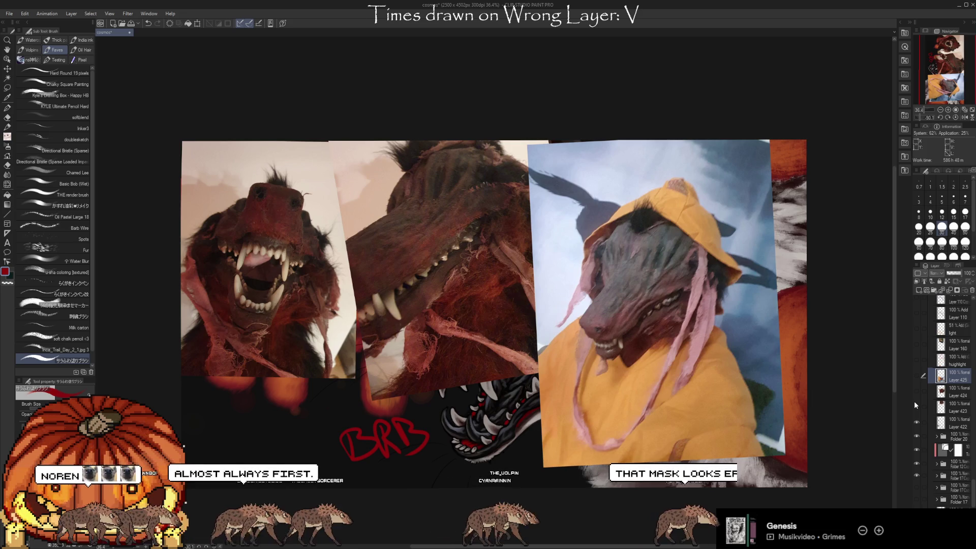
Hide the reference photo layers, keeping only the red-furred mask photo visible
{"action": "left_click_drag", "start_coordinate": [914, 401], "coordinate": [914, 376]}
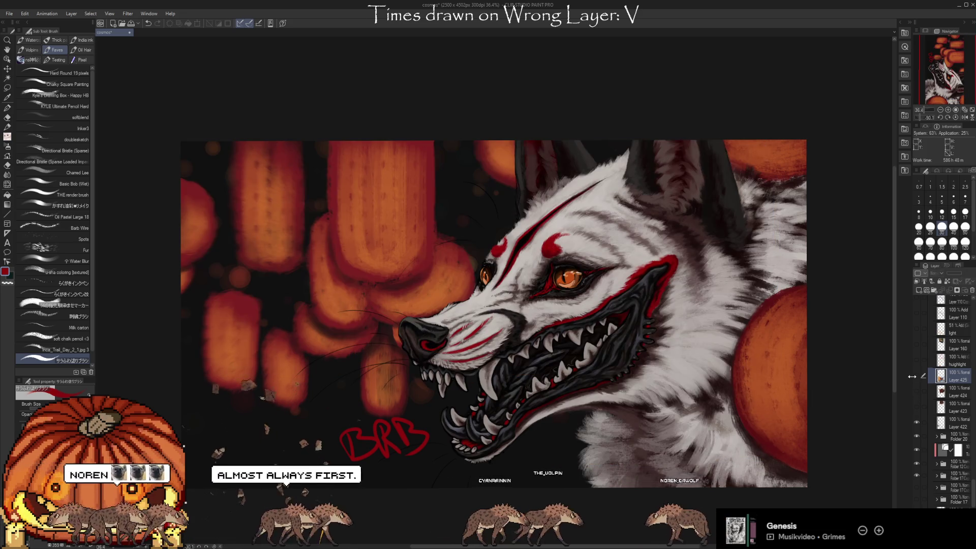
{"action": "left_click", "coordinate": [914, 376]}
{"action": "left_click", "coordinate": [914, 376]}
{"action": "left_click", "coordinate": [914, 405]}
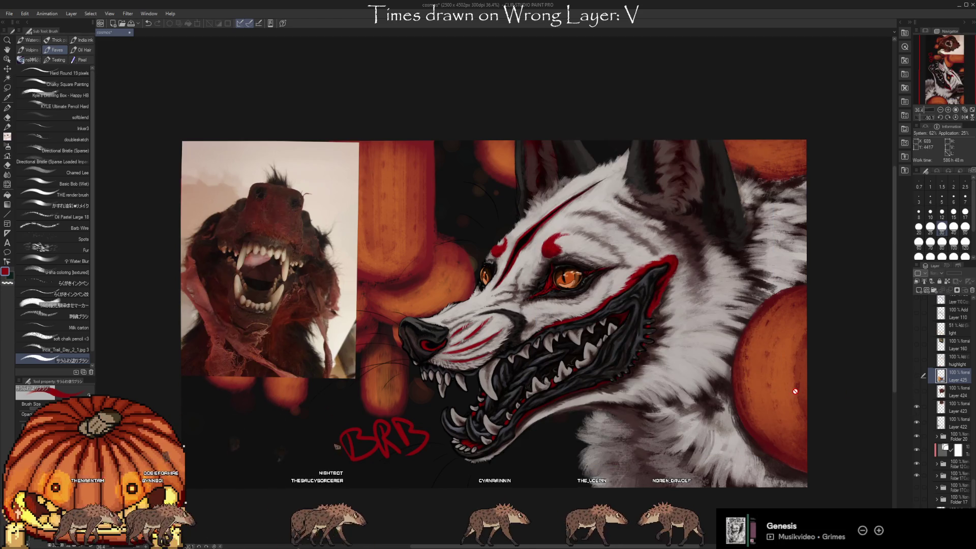
Compare the references while zooming, then hide Layer 425's yellow-hood photo
{"action": "scroll", "coordinate": [108, 241], "scroll_direction": "up", "scroll_amount": 2}
{"action": "scroll", "coordinate": [180, 240], "scroll_direction": "up", "scroll_amount": 1}
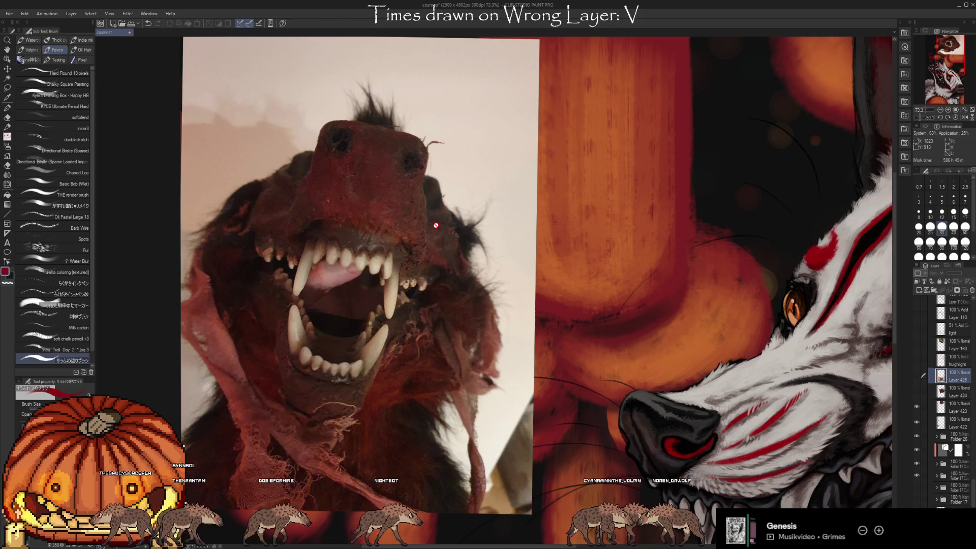
{"action": "scroll", "coordinate": [300, 205], "scroll_direction": "down", "scroll_amount": 3}
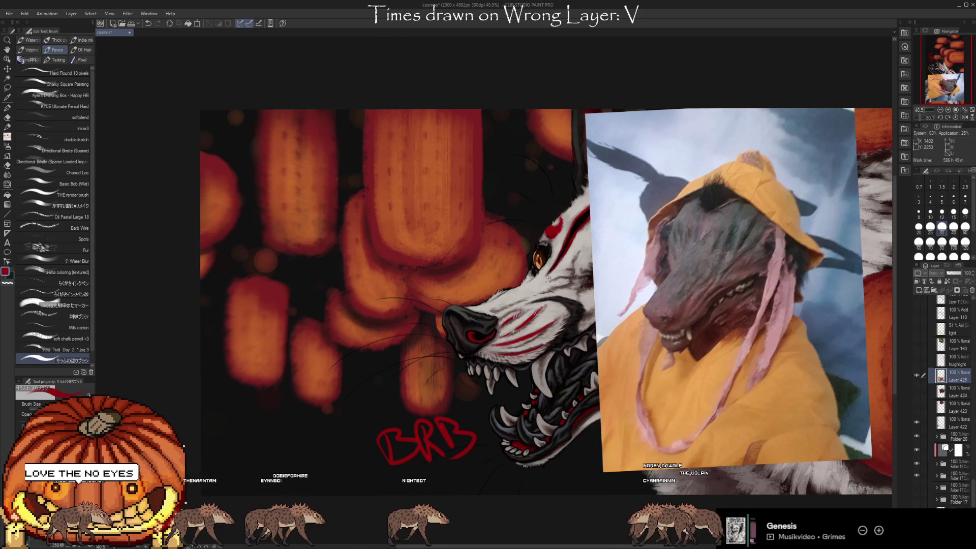
{"action": "scroll", "coordinate": [548, 277], "scroll_direction": "down", "scroll_amount": 2}
{"action": "scroll", "coordinate": [703, 361], "scroll_direction": "up", "scroll_amount": 2}
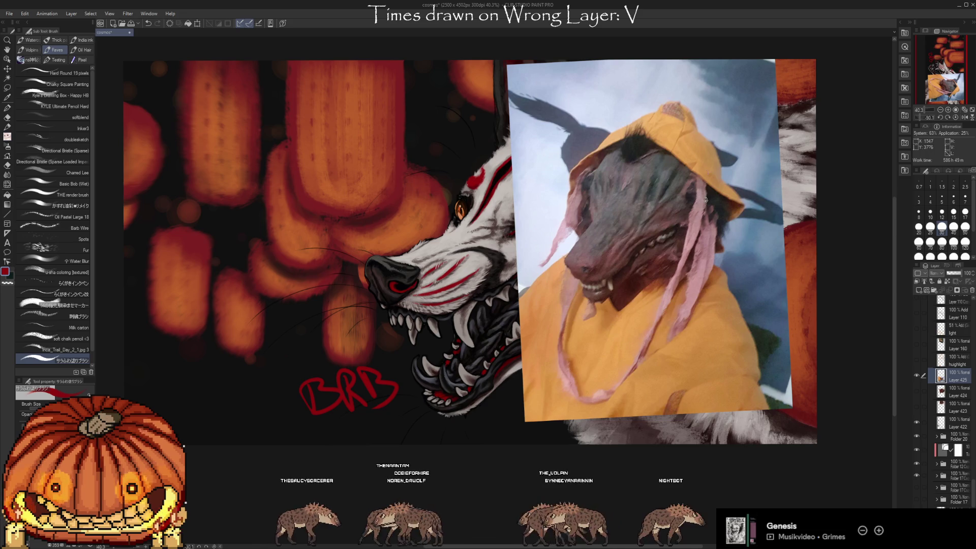
{"action": "scroll", "coordinate": [701, 188], "scroll_direction": "up", "scroll_amount": 3}
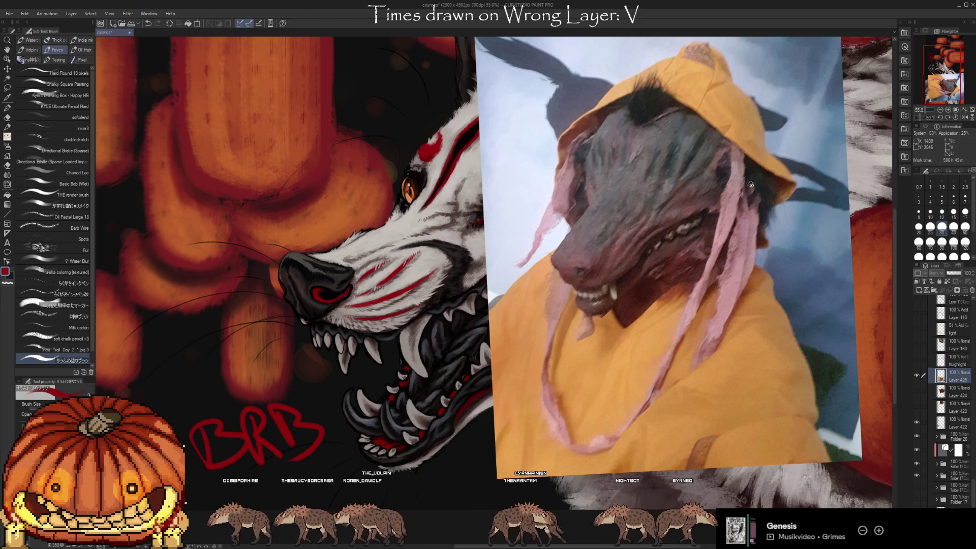
{"action": "scroll", "coordinate": [751, 185], "scroll_direction": "down", "scroll_amount": 4}
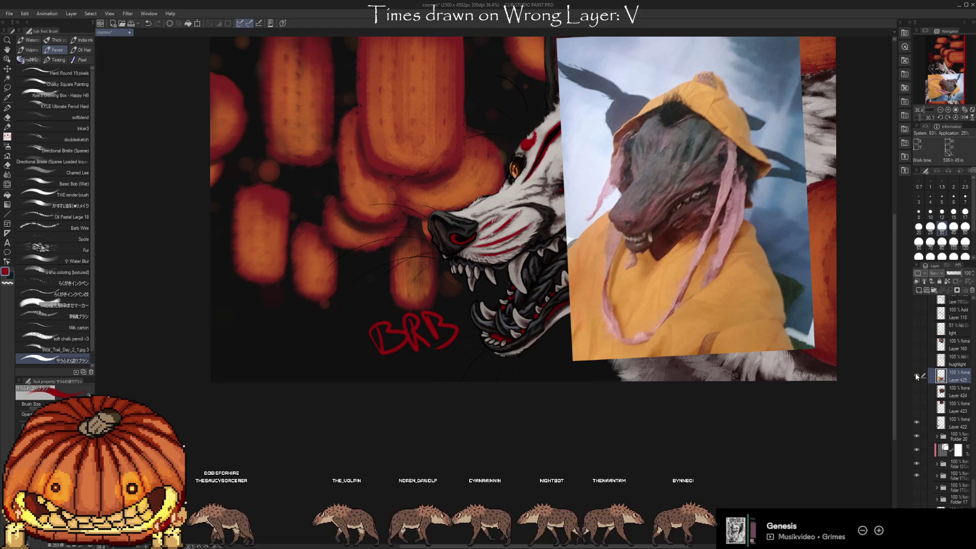
{"action": "left_click", "coordinate": [915, 374]}
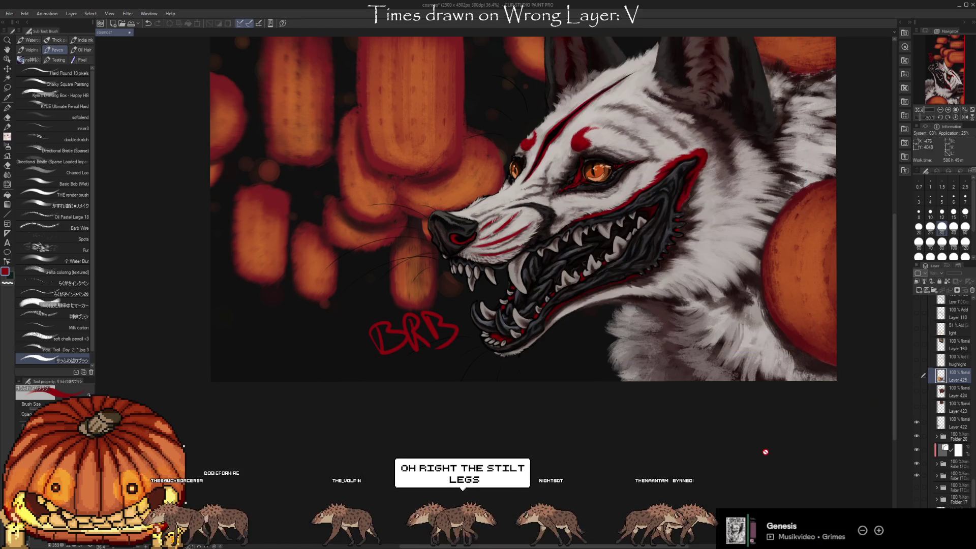
{"action": "scroll", "coordinate": [546, 217], "scroll_direction": "down", "scroll_amount": 1}
{"action": "scroll", "coordinate": [546, 216], "scroll_direction": "up", "scroll_amount": 3}
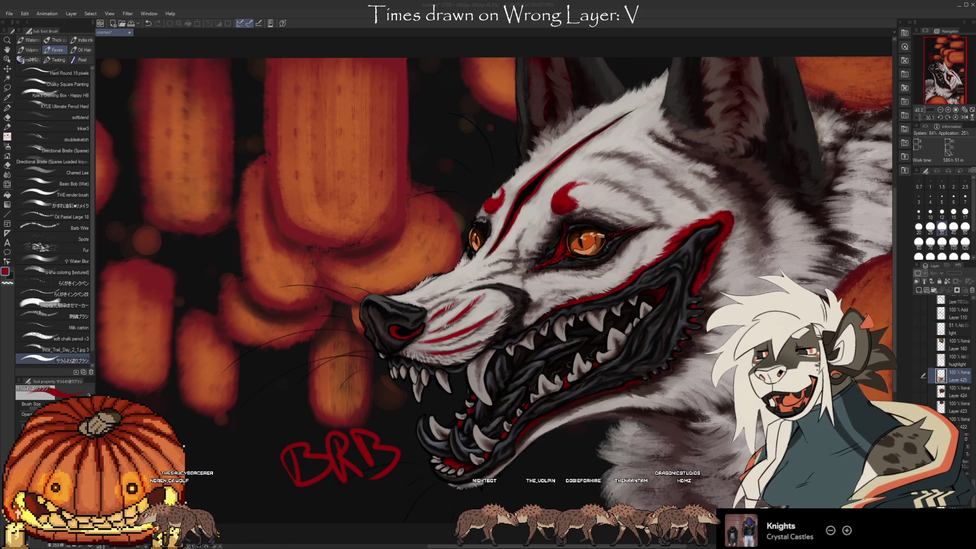
Undo the reference photo layers so Layer 422 is on top, and reframe the wolf's head
{"action": "key", "text": "ctrl+z"}
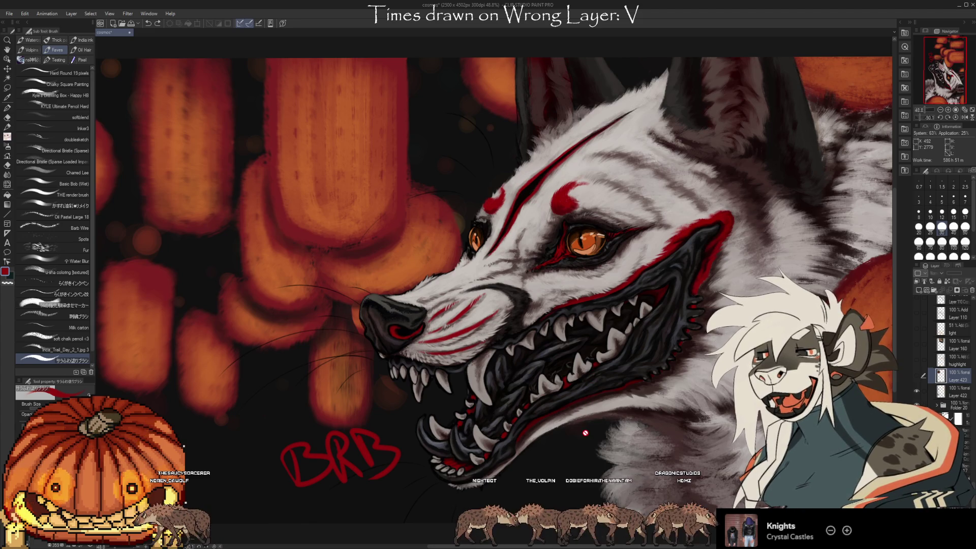
{"action": "key", "text": "ctrl+z"}
{"action": "key", "text": "ctrl+z"}
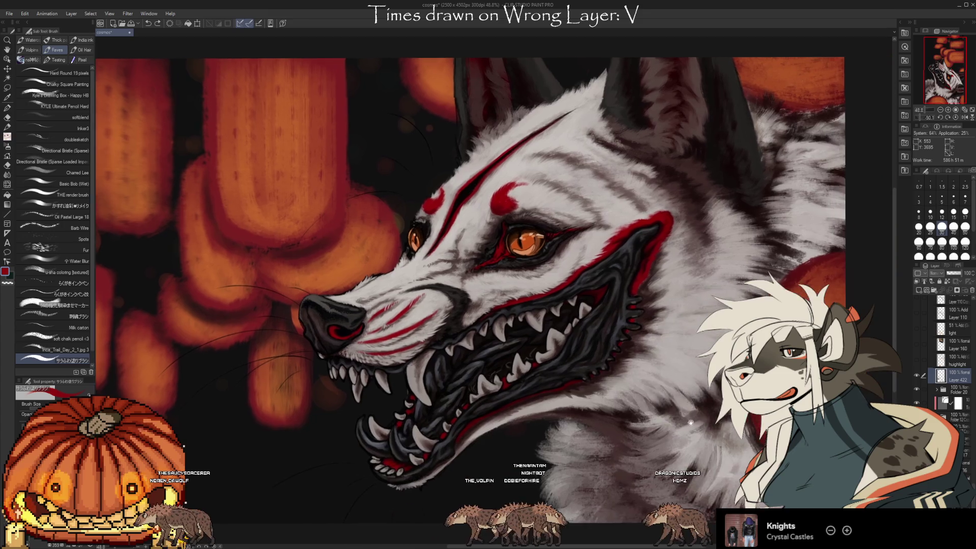
{"action": "left_click_drag", "start_coordinate": [618, 308], "coordinate": [676, 405]}
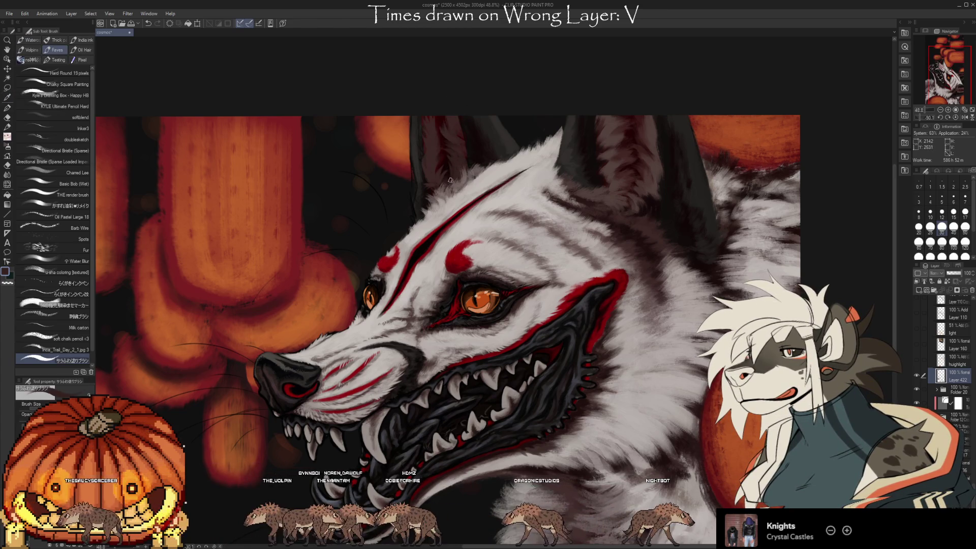
{"action": "scroll", "coordinate": [289, 457], "scroll_direction": "down", "scroll_amount": 2}
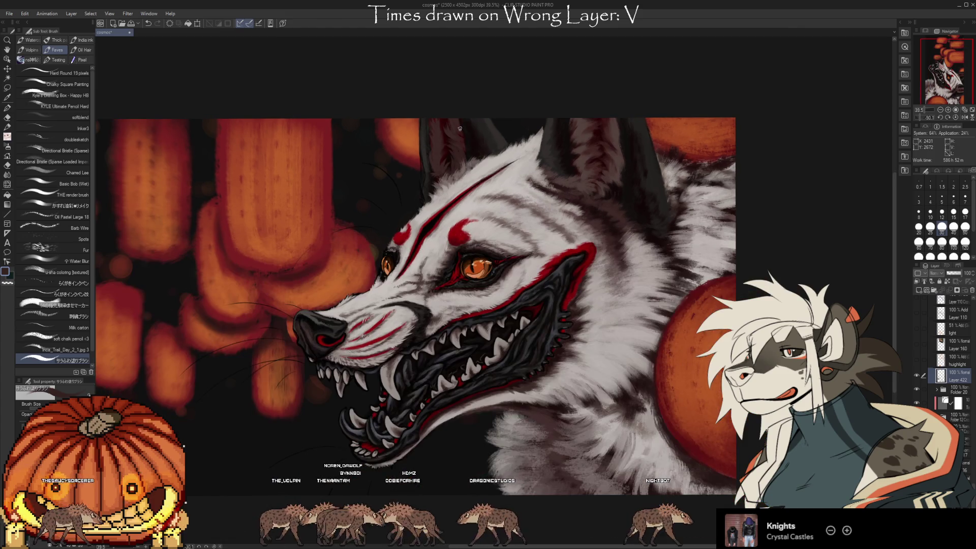
Eyedrop a colour from the painting and return to the brush
{"action": "key", "text": "i"}
{"action": "left_click", "coordinate": [550, 217]}
{"action": "key", "text": "b"}
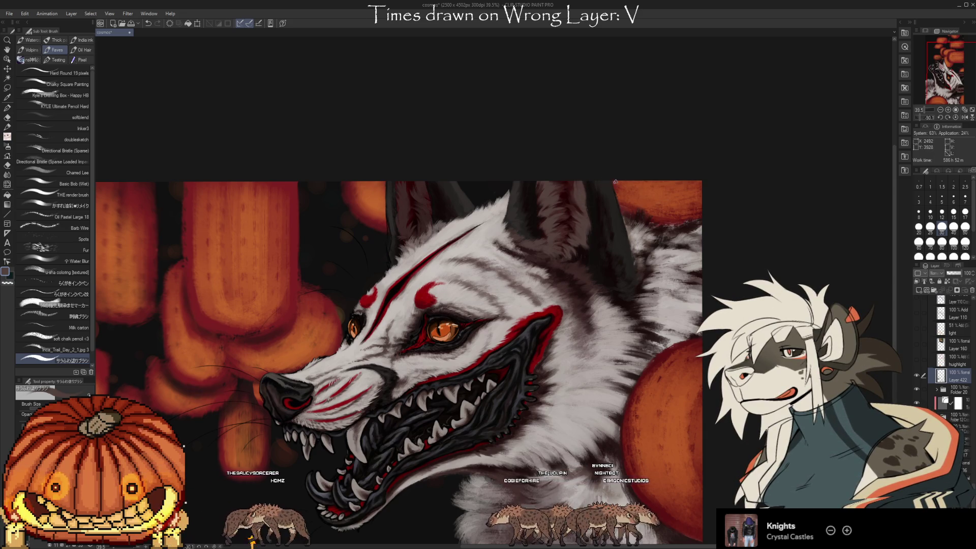
Reframe the wolf's head and sample the white fur colour
{"action": "left_click_drag", "start_coordinate": [702, 446], "coordinate": [755, 427]}
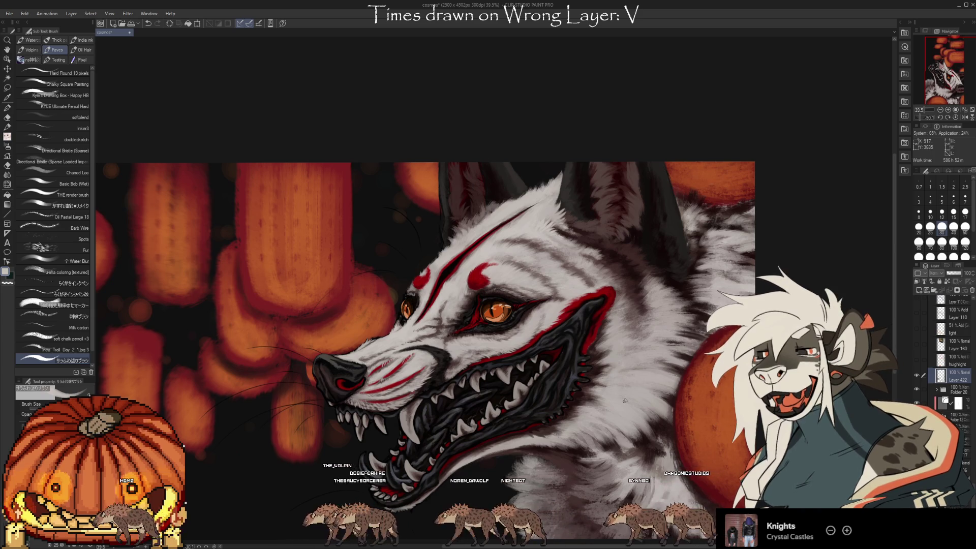
{"action": "key", "text": "i"}
{"action": "key", "text": "b"}
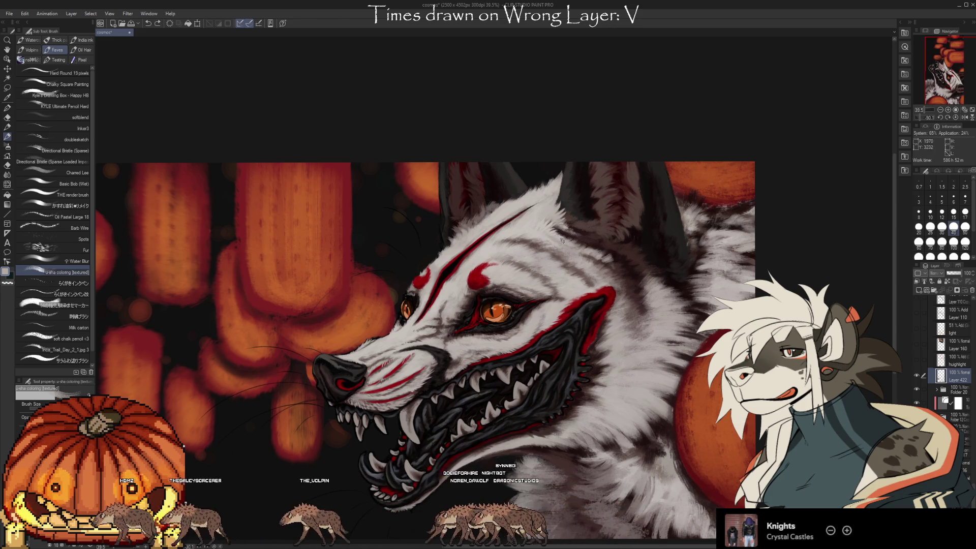
{"action": "key", "text": "i"}
{"action": "left_click", "coordinate": [530, 225]}
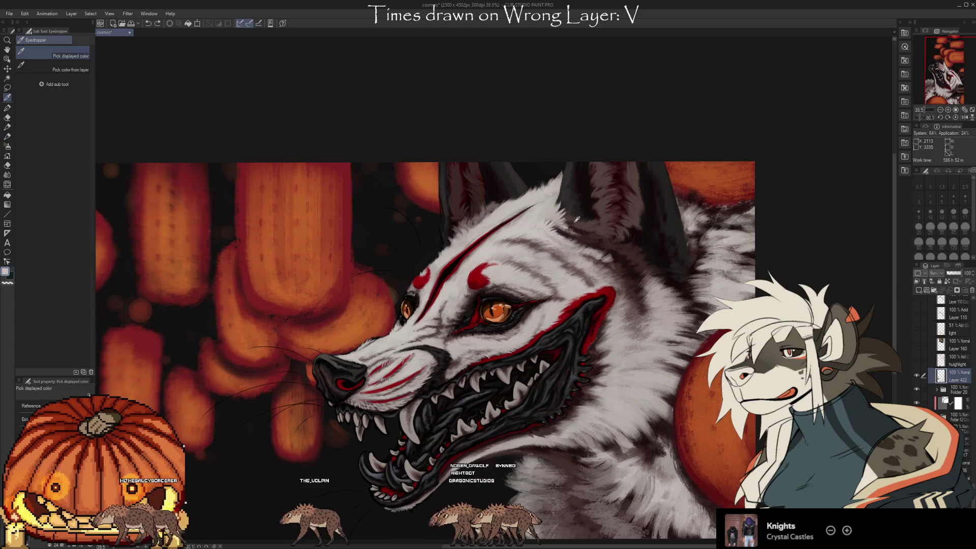
{"action": "key", "text": "b"}
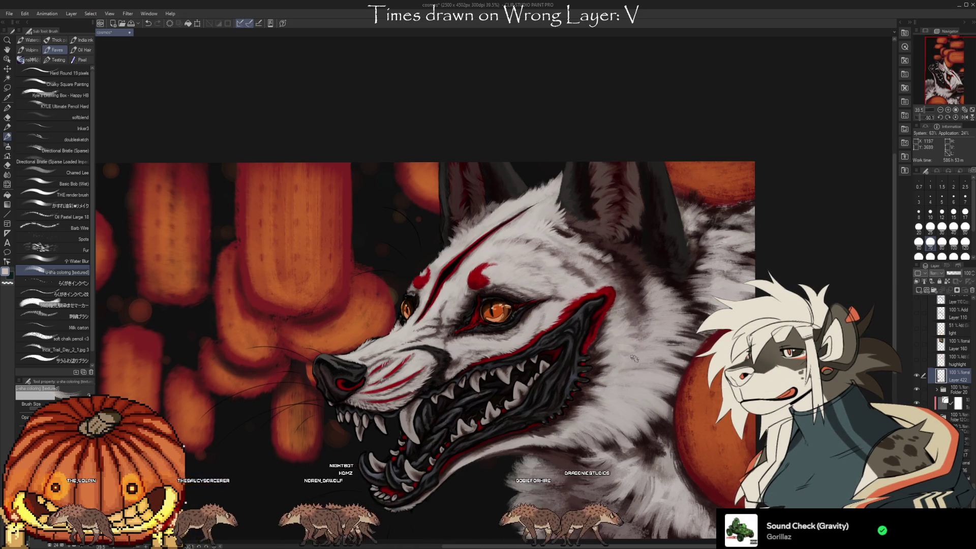
Sample a light grey from the wolf's fur
{"action": "key", "text": "i"}
{"action": "key", "text": "b"}
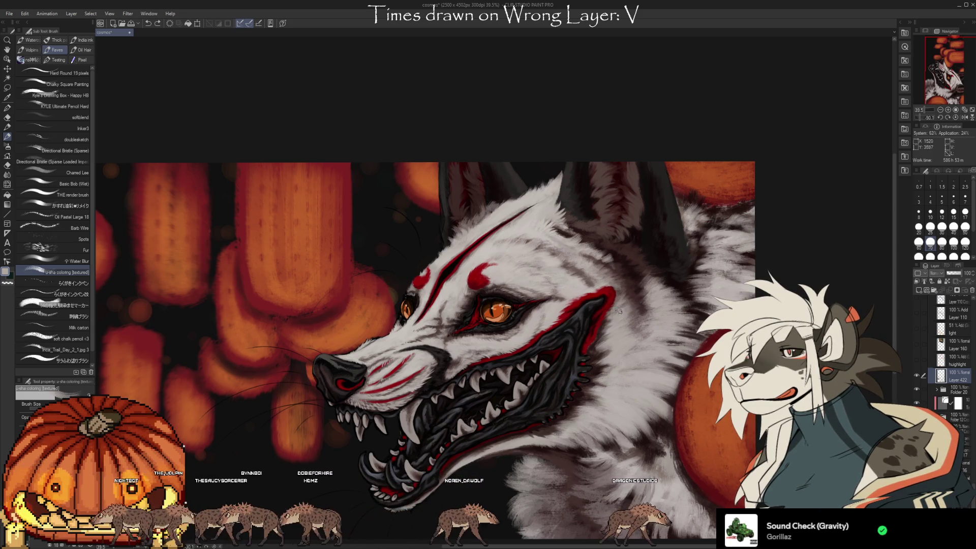
{"action": "key", "text": "i"}
{"action": "key", "text": "b"}
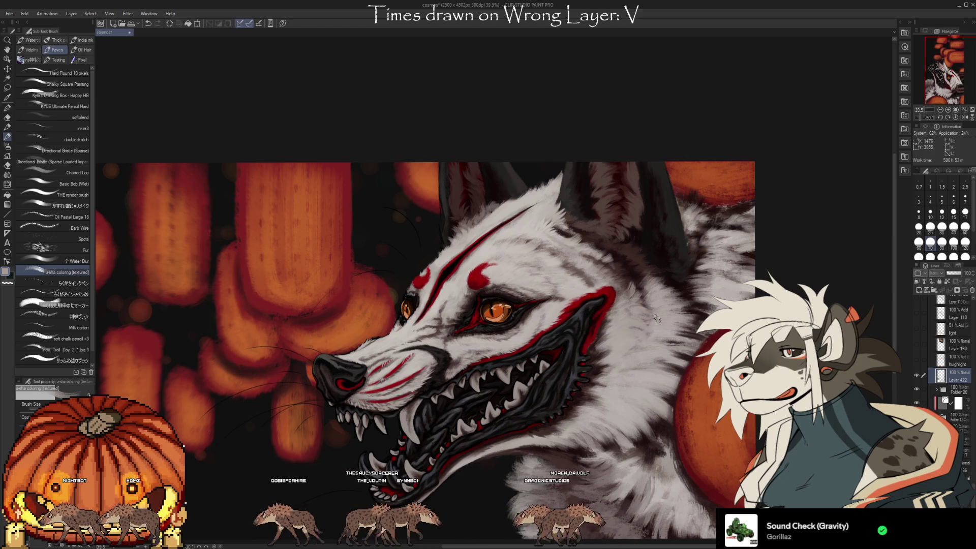
{"action": "key", "text": "i"}
{"action": "left_click", "coordinate": [624, 347]}
{"action": "key", "text": "b"}
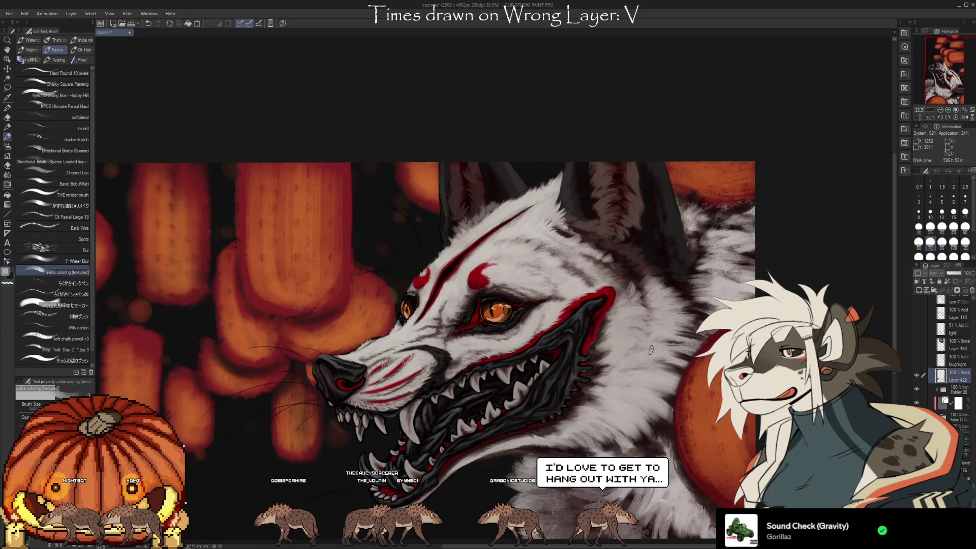
Sample a dark maroon and airbrush soft shading onto the fur near the ear
{"action": "left_click_drag", "start_coordinate": [472, 264], "coordinate": [436, 253]}
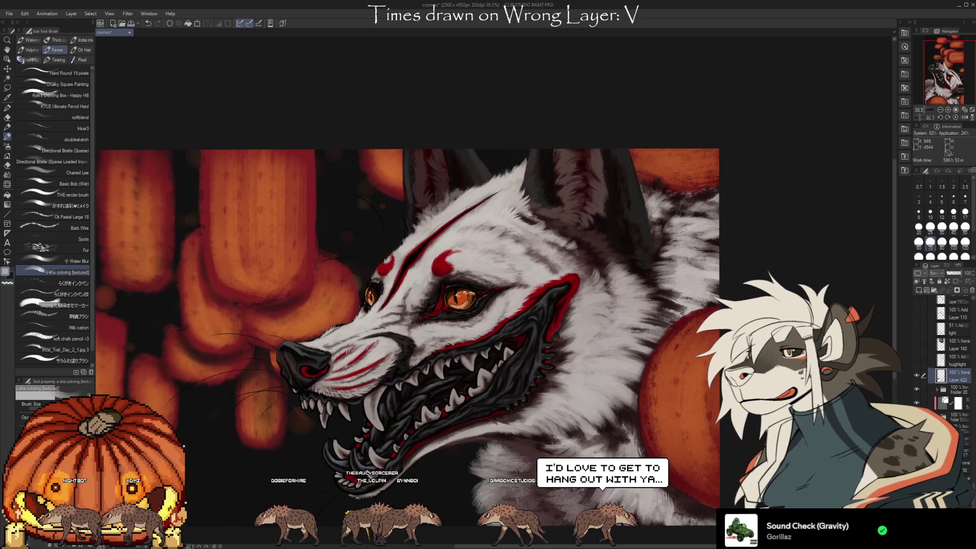
{"action": "left_click", "coordinate": [572, 205], "text": "alt"}
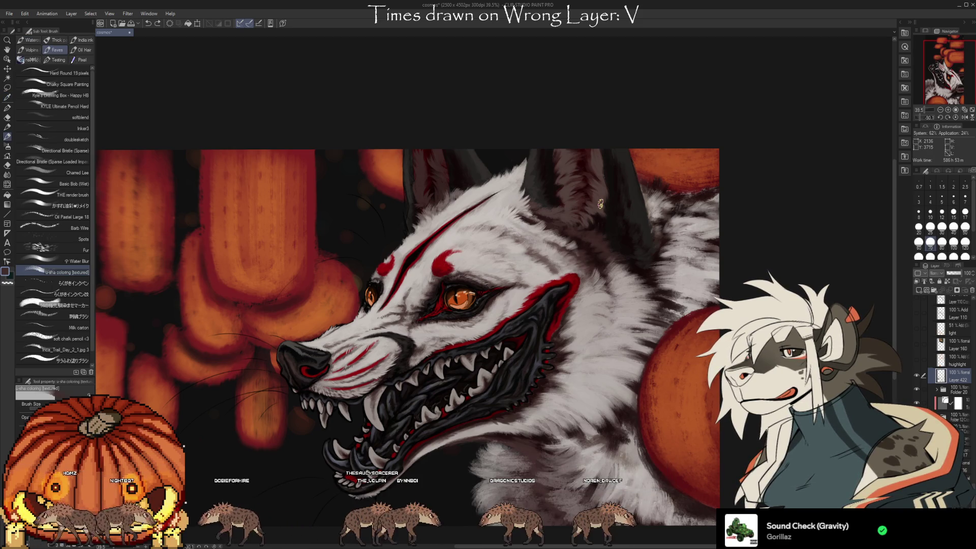
{"action": "key", "text": "b"}
{"action": "mouse_move", "coordinate": [582, 257]}
{"action": "left_mouse_down"}
{"action": "mouse_move", "coordinate": [546, 231]}
{"action": "mouse_move", "coordinate": [566, 246]}
{"action": "mouse_move", "coordinate": [566, 216]}
{"action": "mouse_move", "coordinate": [565, 254]}
{"action": "mouse_move", "coordinate": [607, 330]}
{"action": "mouse_move", "coordinate": [593, 272]}
{"action": "mouse_move", "coordinate": [608, 348]}
{"action": "mouse_move", "coordinate": [628, 325]}
{"action": "mouse_move", "coordinate": [616, 257]}
{"action": "mouse_move", "coordinate": [618, 324]}
{"action": "mouse_move", "coordinate": [620, 263]}
{"action": "left_mouse_up"}
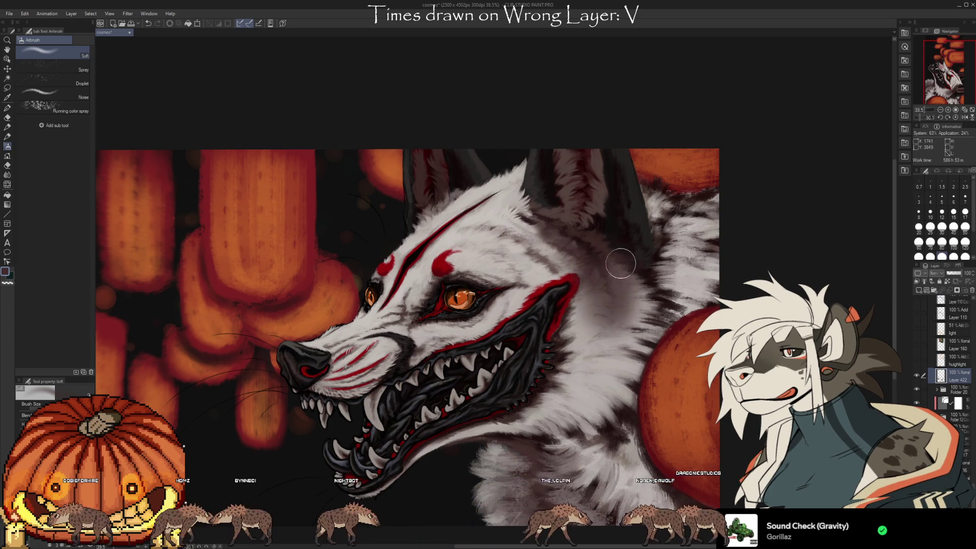
Undo the cheek shading and add new Layer 423 set to Multiply blending
{"action": "key", "text": "ctrl+z"}
{"action": "key", "text": "ctrl+z"}
{"action": "key", "text": "ctrl+z"}
{"action": "key", "text": "ctrl+z"}
{"action": "key", "text": "ctrl+z"}
{"action": "key", "text": "ctrl+z"}
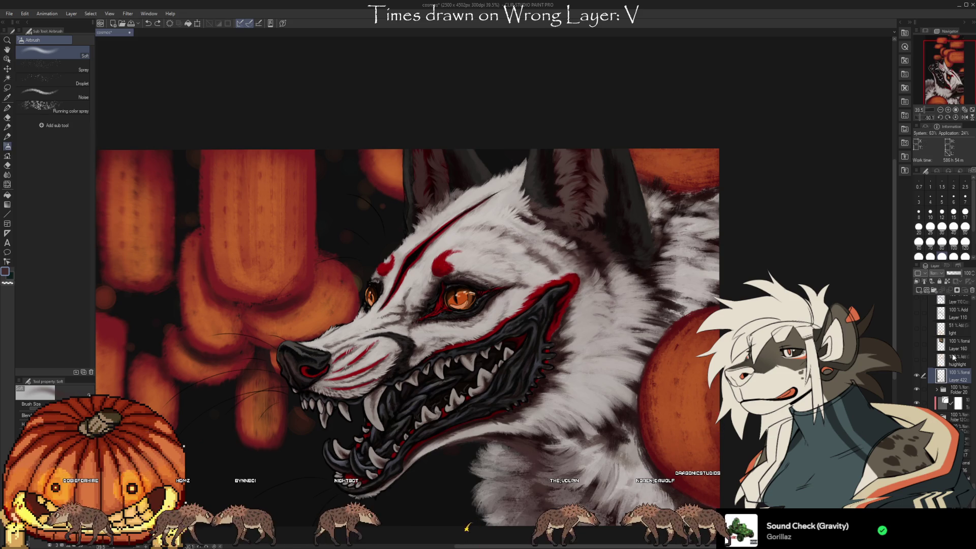
{"action": "left_click", "coordinate": [919, 292]}
{"action": "left_click", "coordinate": [934, 273]}
{"action": "left_click", "coordinate": [936, 299]}
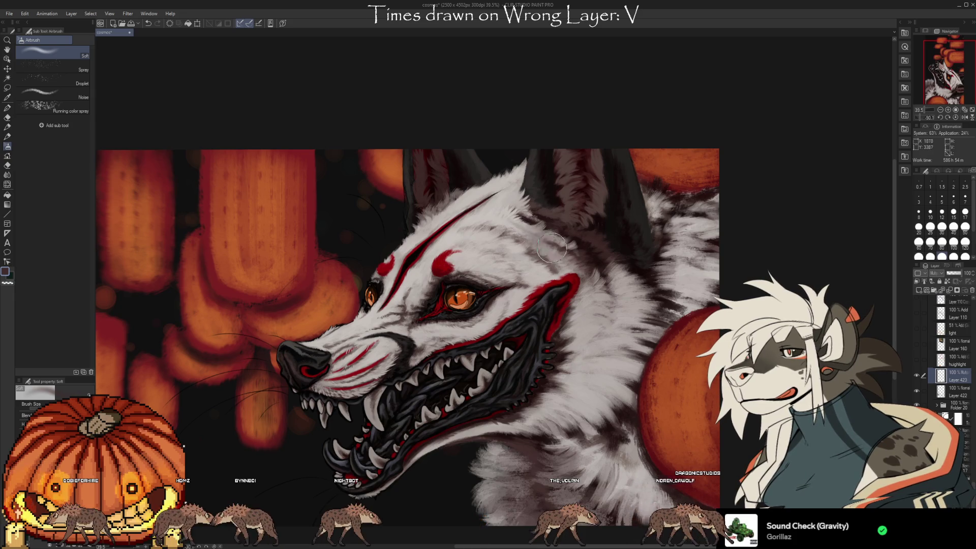
Airbrush shadow onto the fur beside the mouth corner on the Multiply layer
{"action": "key", "text": "b"}
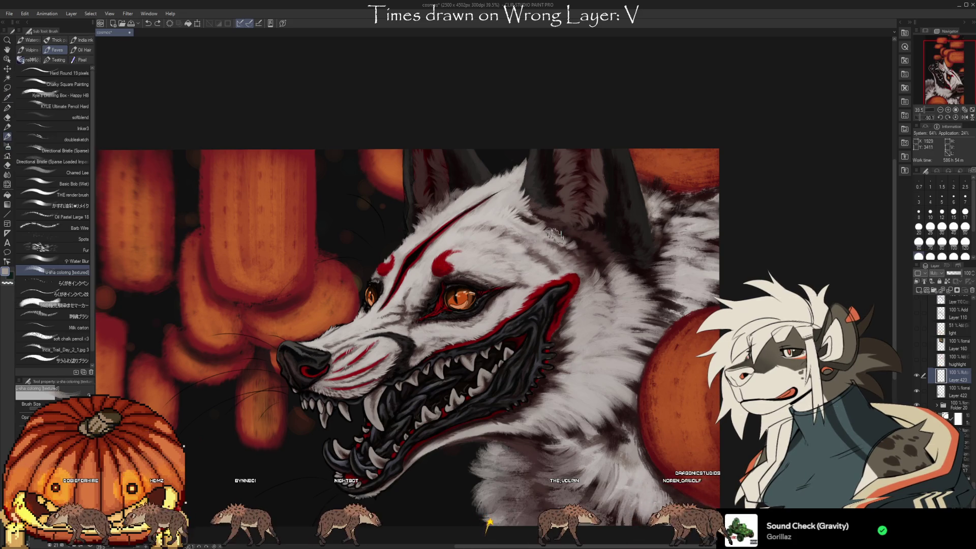
{"action": "key", "text": "b"}
{"action": "mouse_move", "coordinate": [616, 273]}
{"action": "left_mouse_down"}
{"action": "mouse_move", "coordinate": [615, 330]}
{"action": "mouse_move", "coordinate": [622, 285]}
{"action": "mouse_move", "coordinate": [610, 315]}
{"action": "left_mouse_up"}
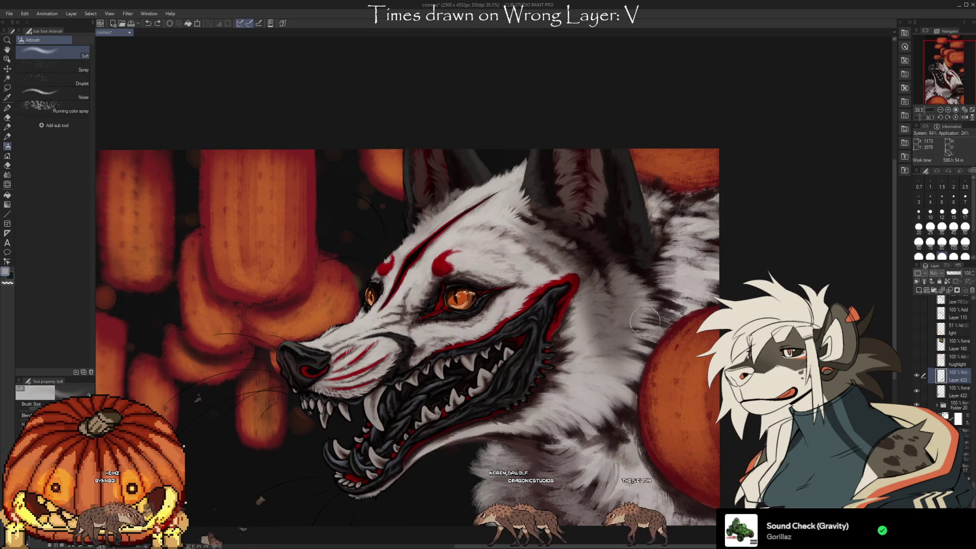
{"action": "key", "text": "b"}
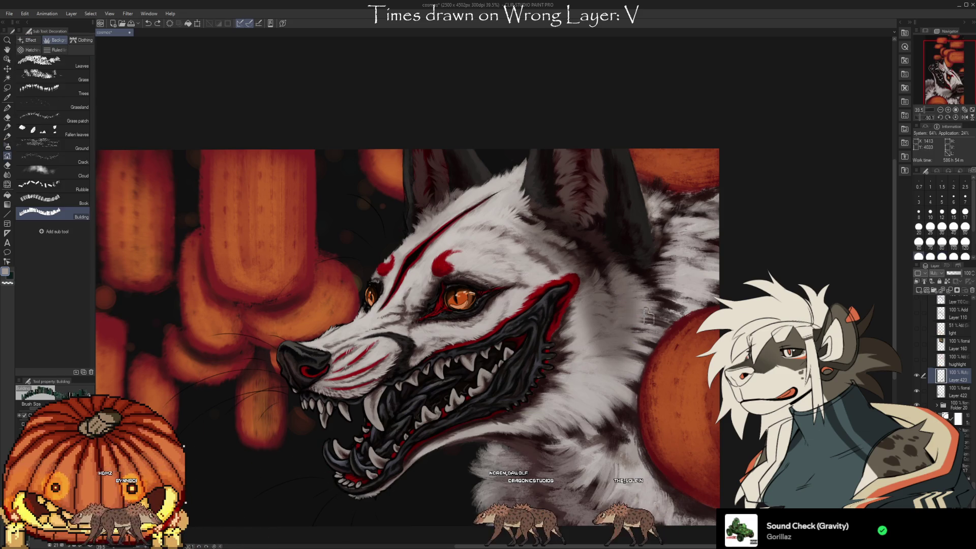
{"action": "key", "text": "e"}
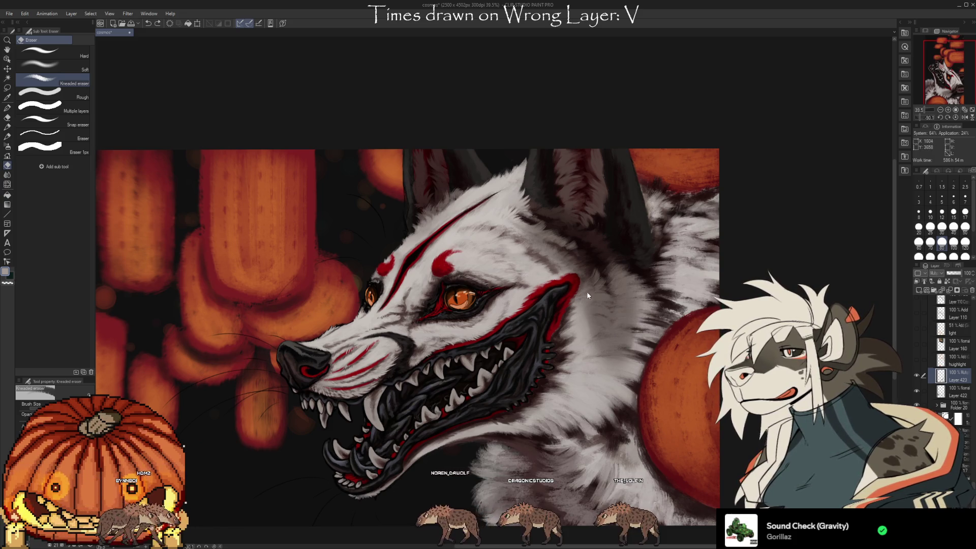
Nudge the view left and save the cosmos painting with Ctrl+S
{"action": "left_click_drag", "start_coordinate": [588, 296], "coordinate": [561, 291]}
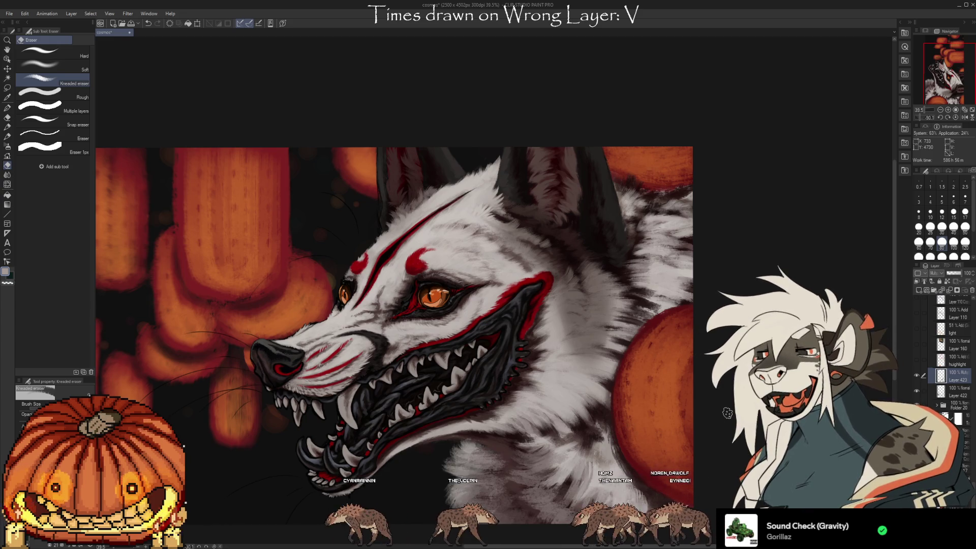
{"action": "key", "text": "ctrl+s"}
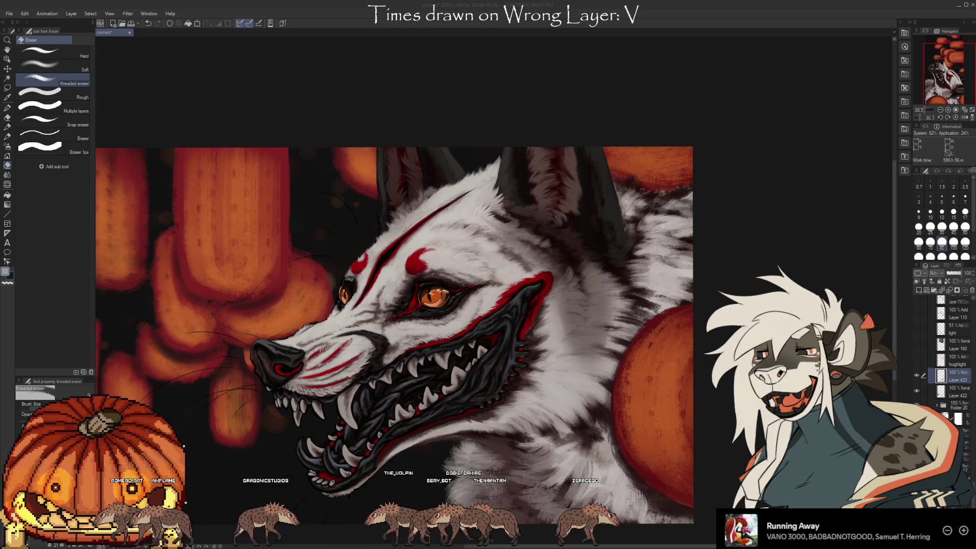
Merge the Multiply shading layer into Layer 422, then undo to keep it separate
{"action": "left_click", "coordinate": [953, 391]}
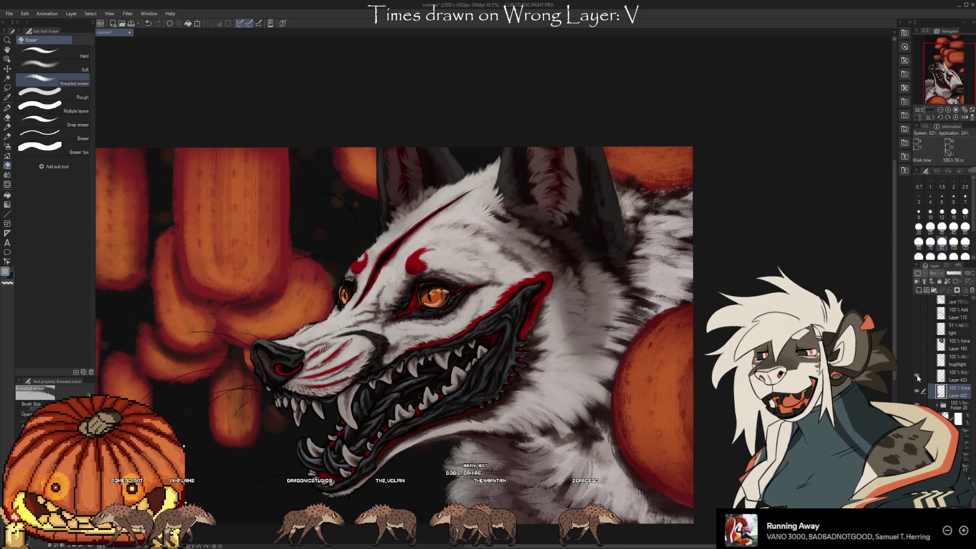
{"action": "left_click", "coordinate": [953, 377]}
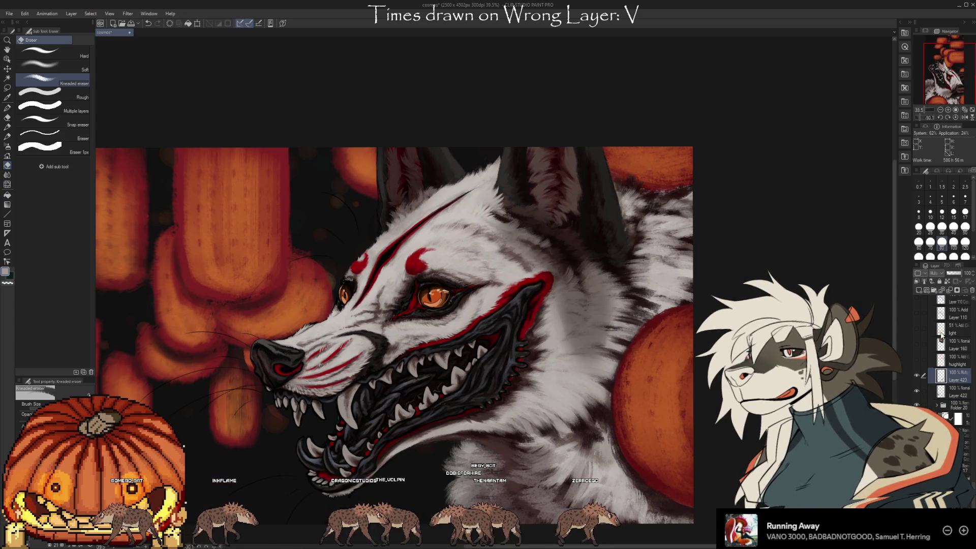
{"action": "key", "text": "ctrl+e"}
{"action": "key", "text": "ctrl+z"}
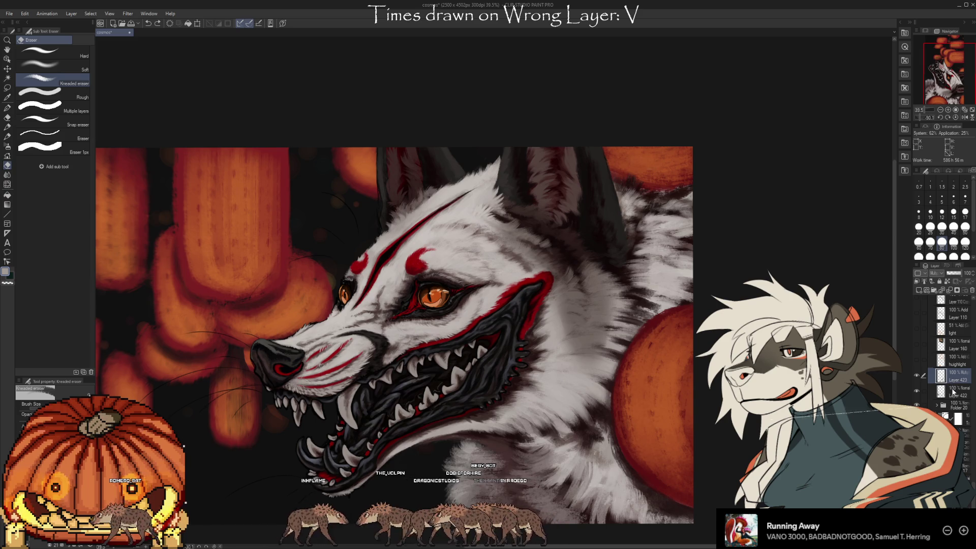
Add a new raster layer above the shading and set the brush size to 80
{"action": "left_click", "coordinate": [919, 291]}
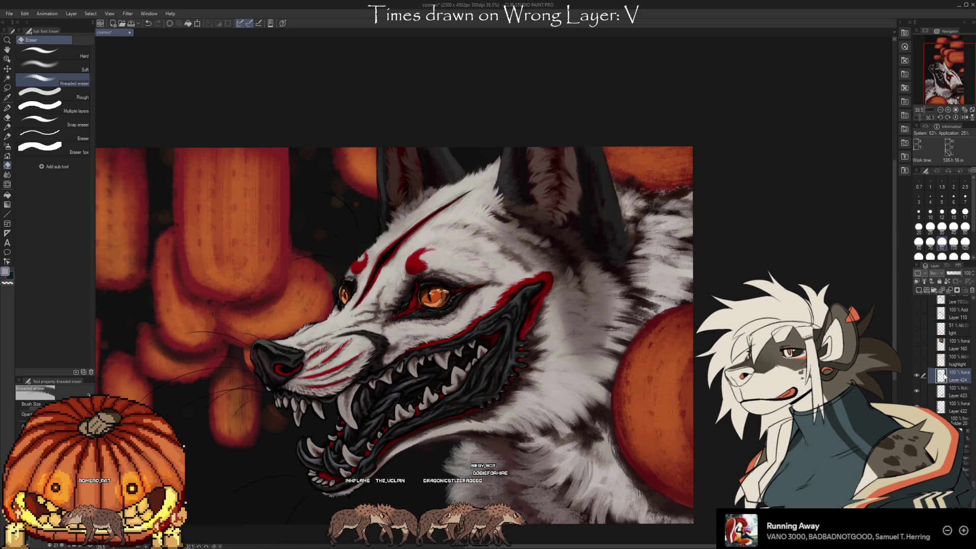
{"action": "key", "text": "b"}
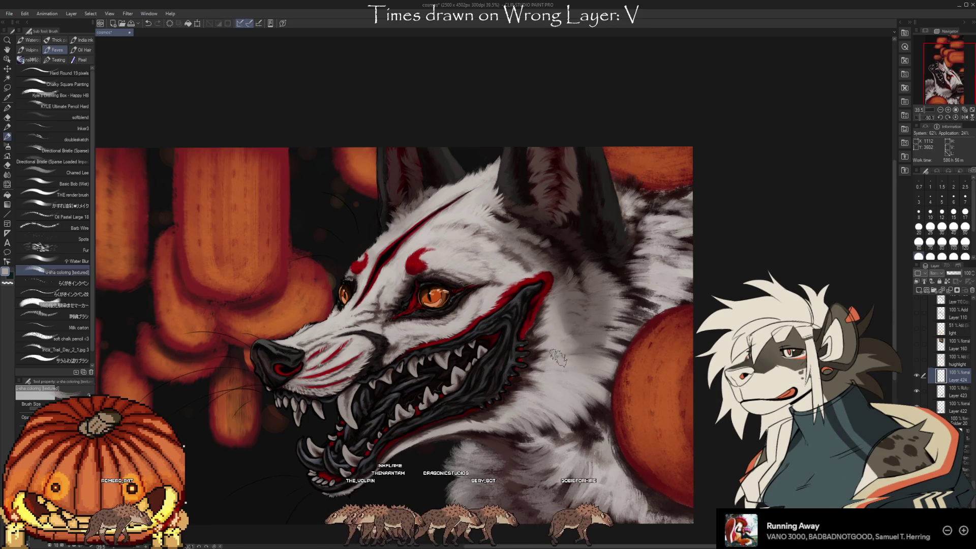
{"action": "key", "text": "bracketleft"}
{"action": "key", "text": "bracketleft"}
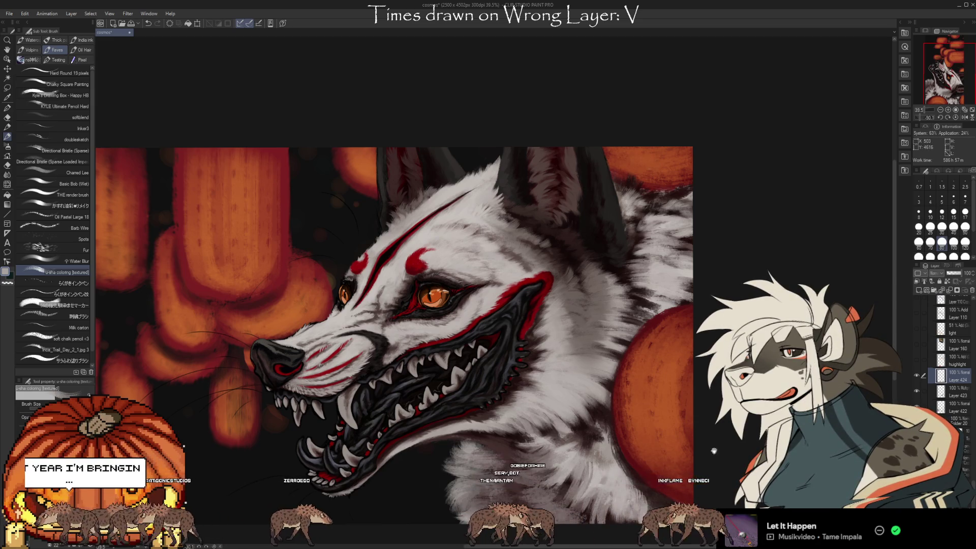
Zoom in on the wolf's mouth and sample a colour from the painting
{"action": "scroll", "coordinate": [714, 451], "scroll_direction": "up", "scroll_amount": 5}
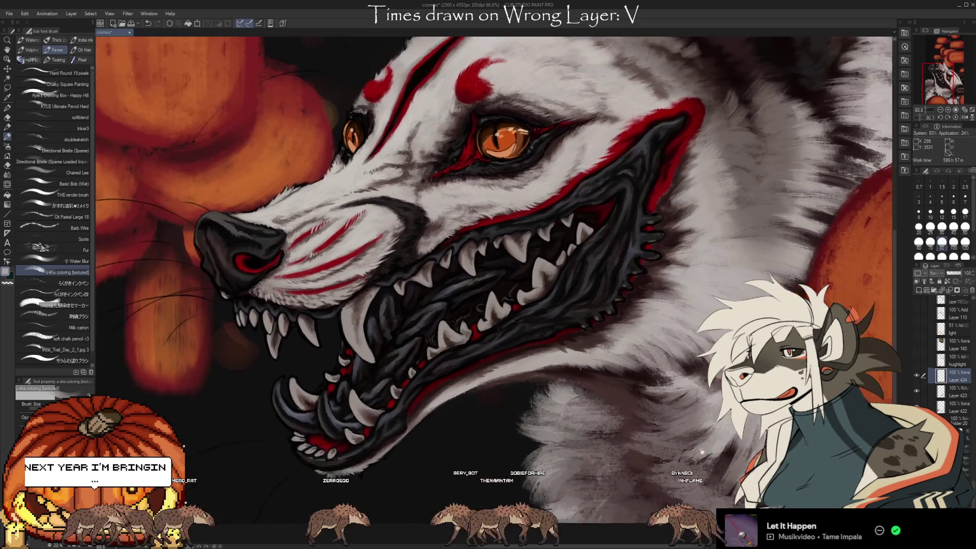
{"action": "left_click_drag", "start_coordinate": [702, 451], "coordinate": [747, 464]}
{"action": "key", "text": "alt"}
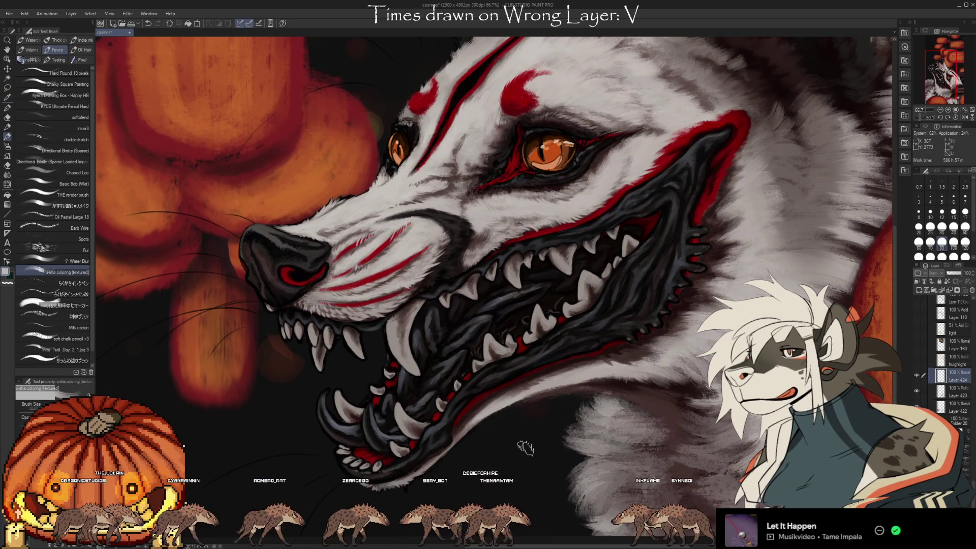
Switch to the サラふわ塗りブラシ brush and set its size to 50
{"action": "key", "text": "b"}
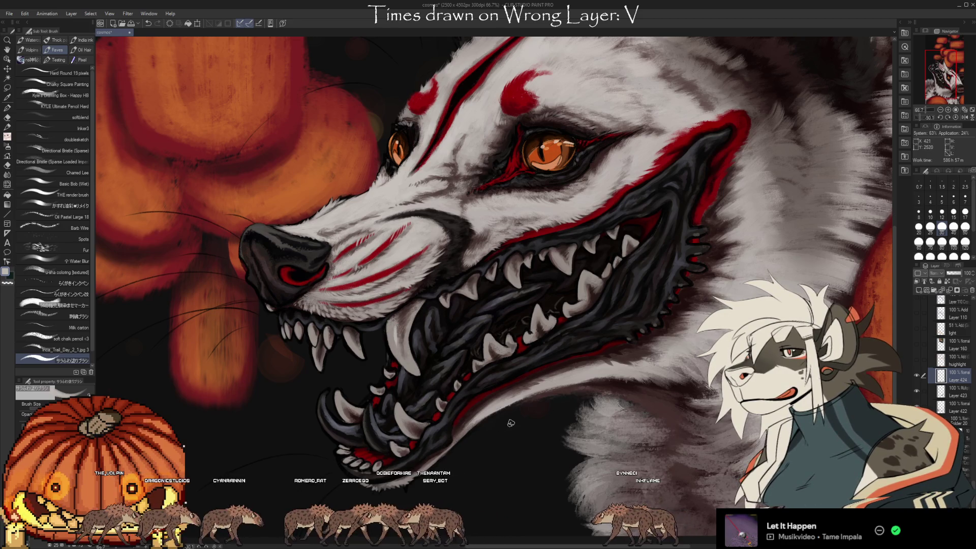
{"action": "key", "text": "bracketright"}
{"action": "key", "text": "bracketright"}
{"action": "key", "text": "bracketright"}
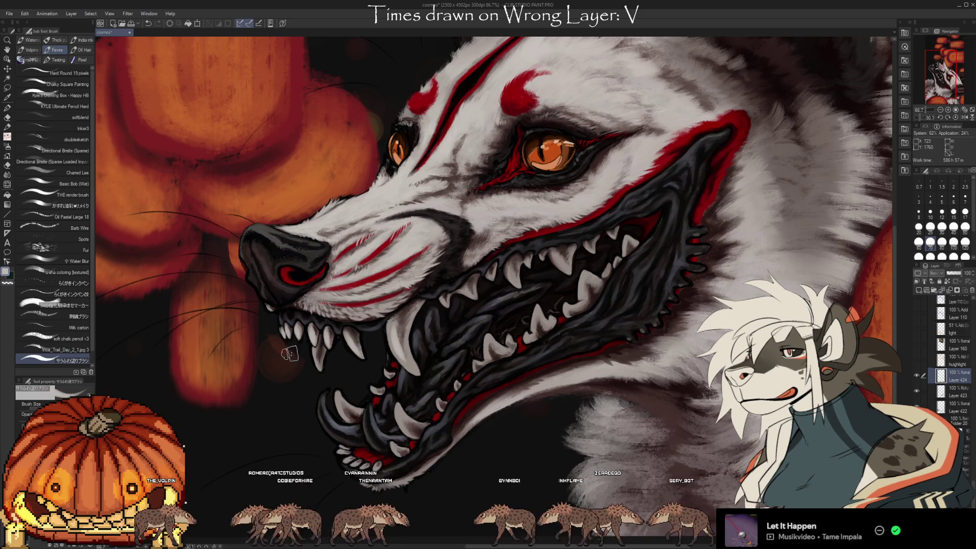
{"action": "key", "text": "e"}
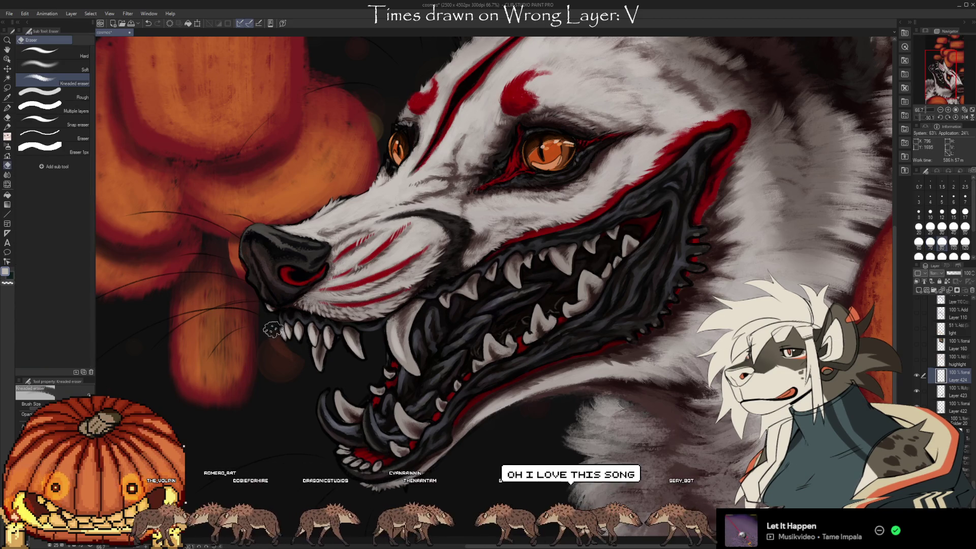
{"action": "key", "text": "b"}
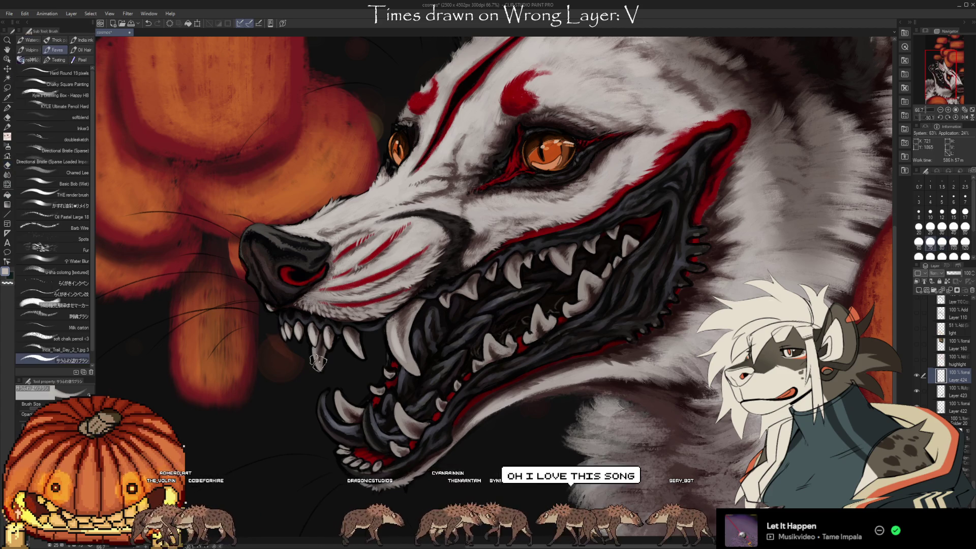
{"action": "key", "text": "bracketleft"}
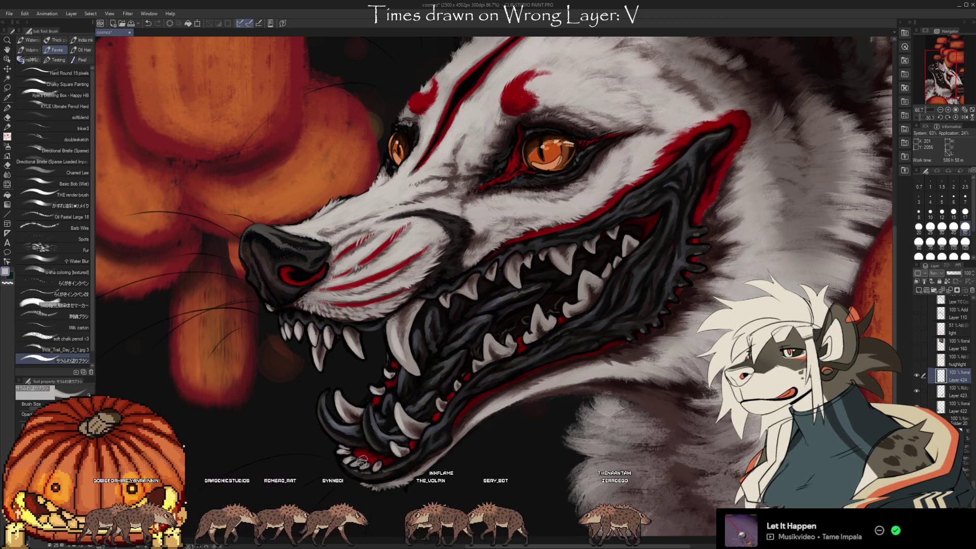
Paint along the lower-jaw teeth on Layer 424 and reframe the face
{"action": "left_click_drag", "start_coordinate": [356, 457], "coordinate": [373, 459]}
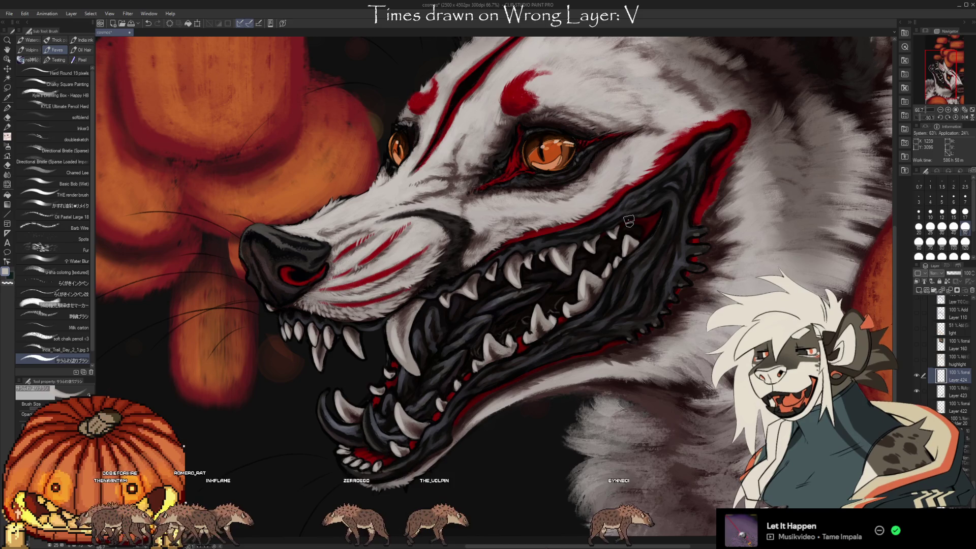
{"action": "mouse_move", "coordinate": [624, 472]}
{"action": "left_mouse_down"}
{"action": "mouse_move", "coordinate": [654, 453]}
{"action": "mouse_move", "coordinate": [620, 463]}
{"action": "left_mouse_up"}
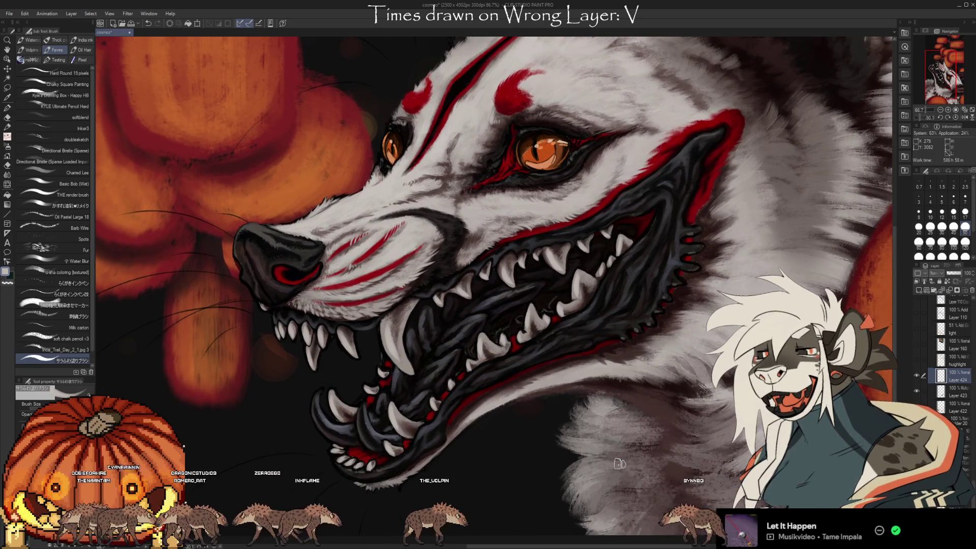